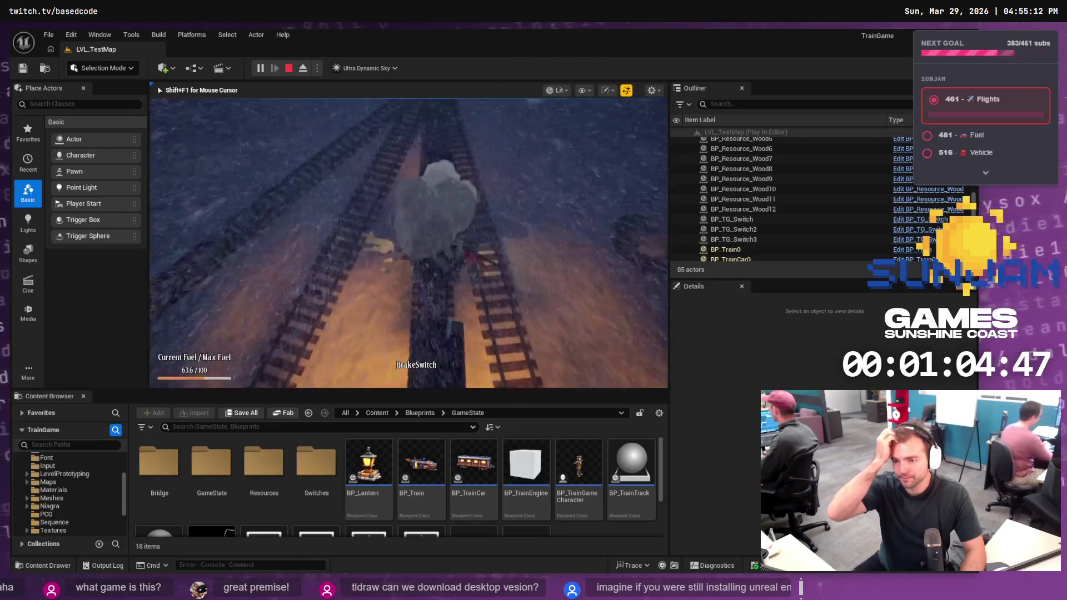
Leave the Firepiercer win screen for the main menu and start a new game run
key(alt+Tab)
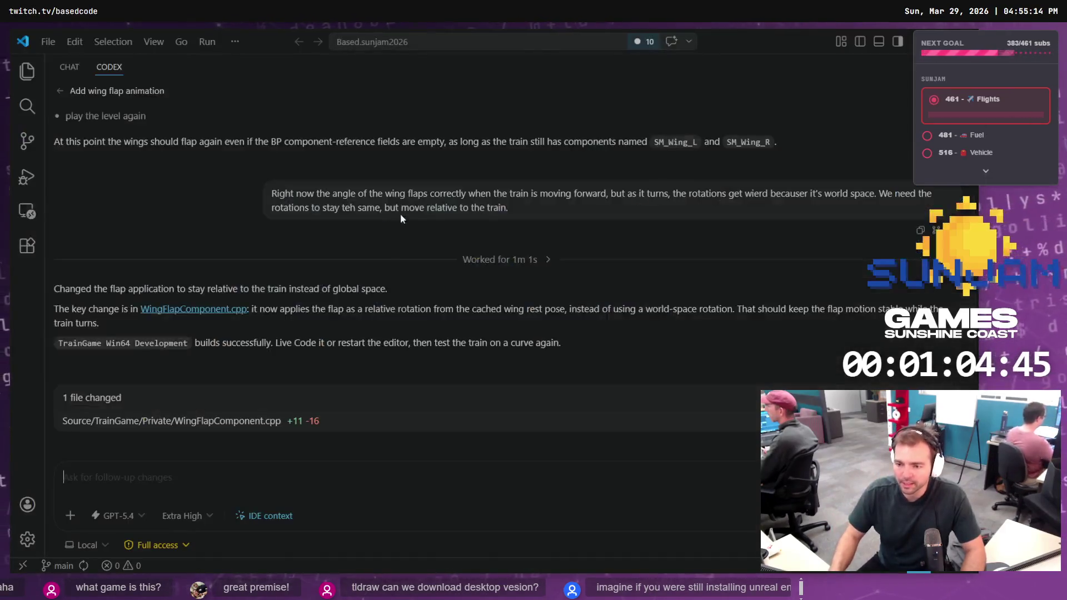
key(alt+Tab)
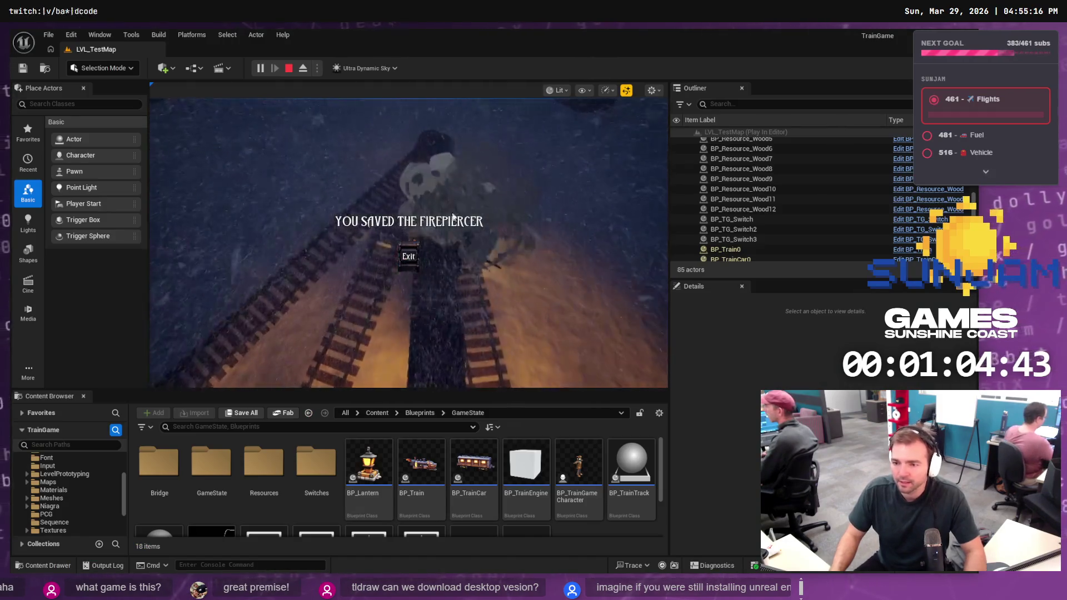
click(409, 257)
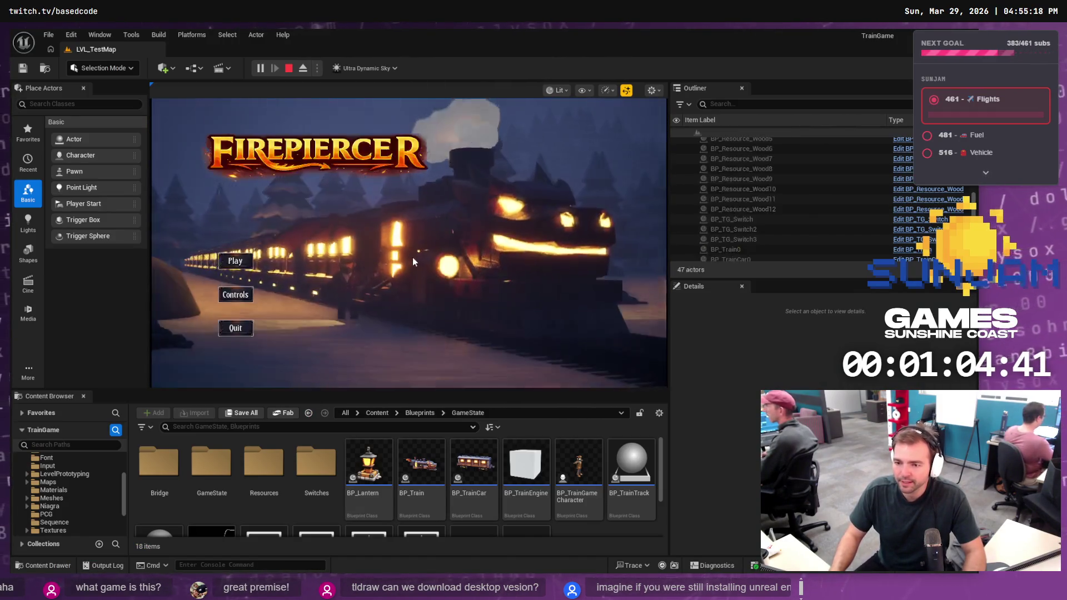
click(236, 264)
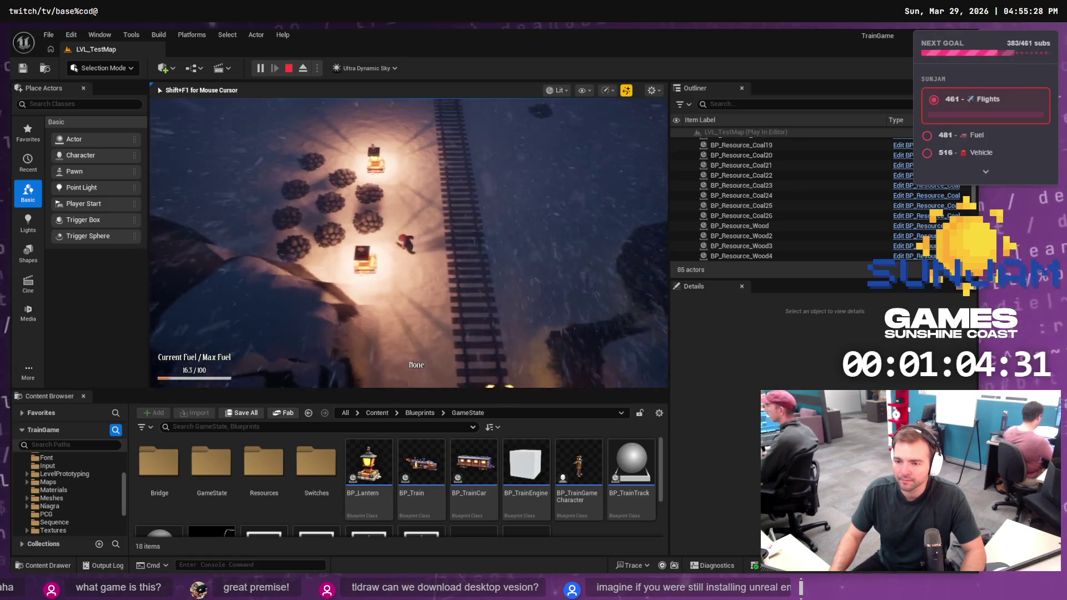
Stop the play session and duplicate the BP_Resource_Coal6 coal resource pile
key(Escape)
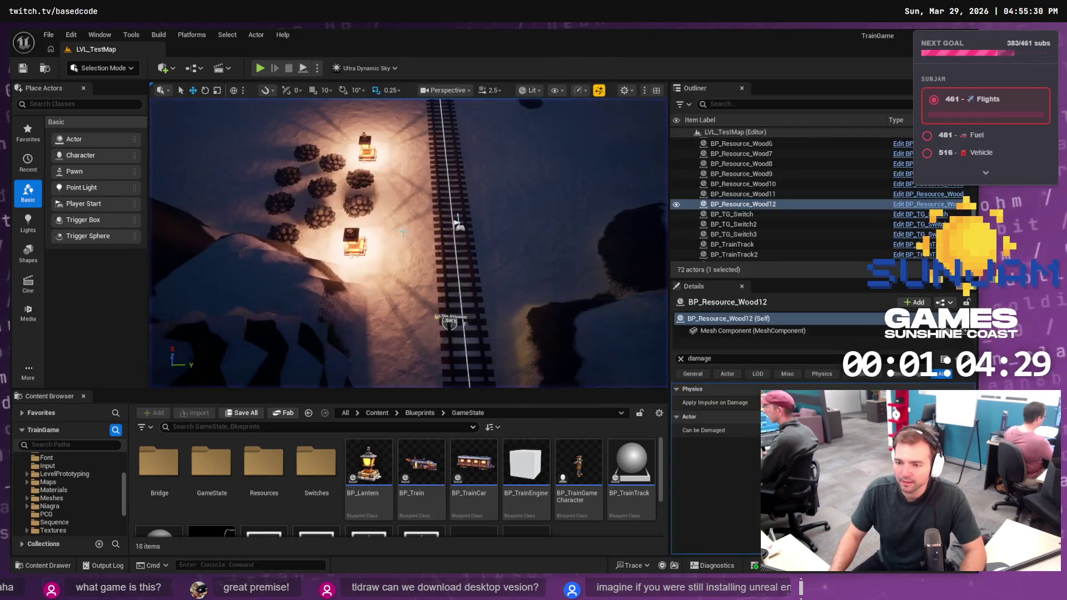
scroll(778, 200, up, 5)
click(776, 195)
click(778, 204)
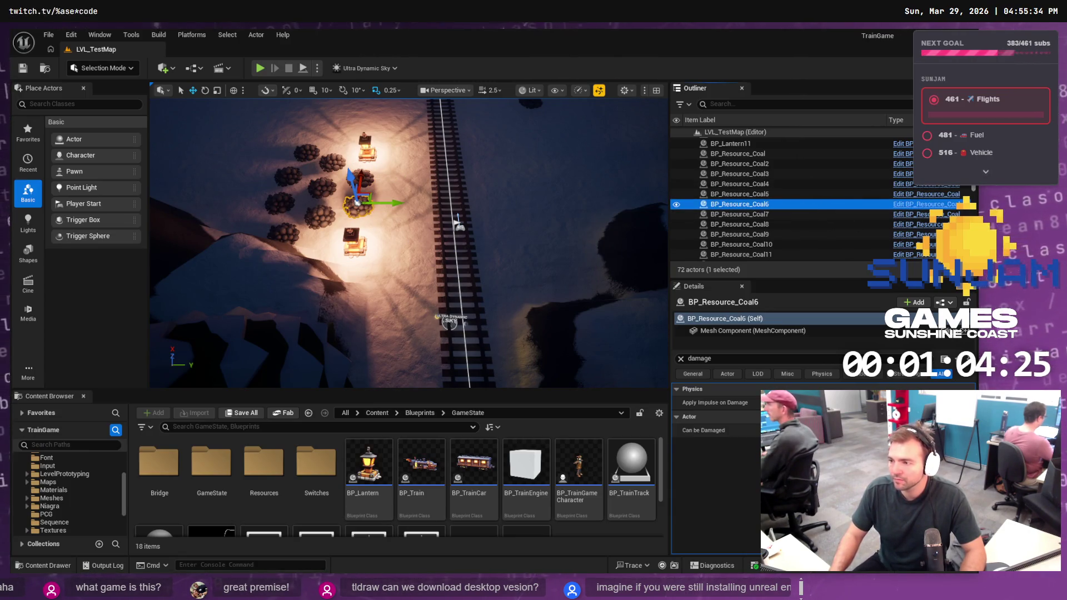
scroll(778, 184, up, 6)
key(ctrl+d)
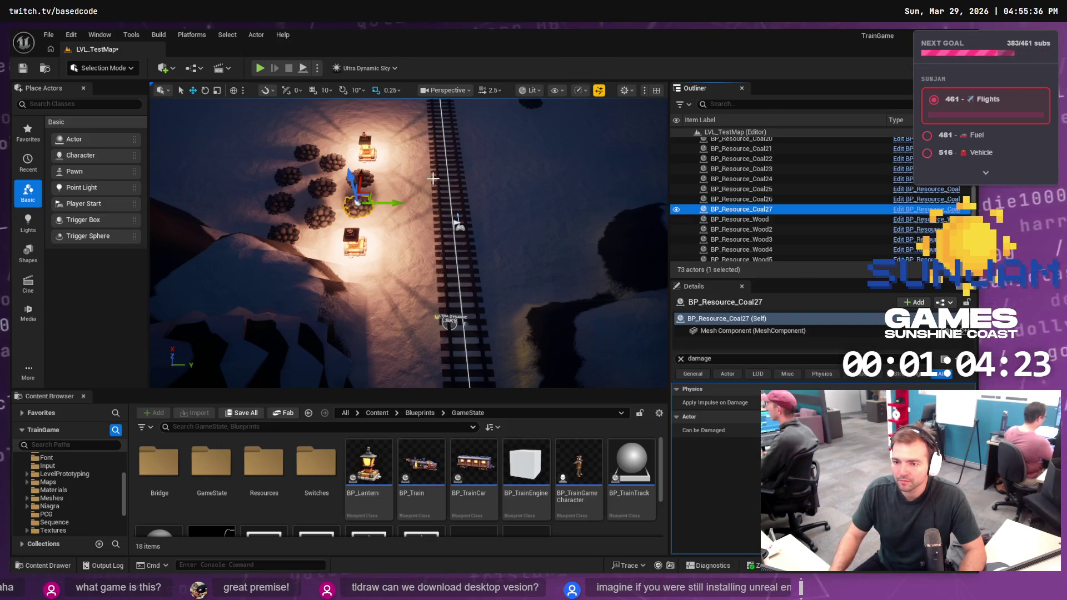
Move the duplicated coal pile beside the right-hand rail and save the level
scroll(409, 243, down, 10)
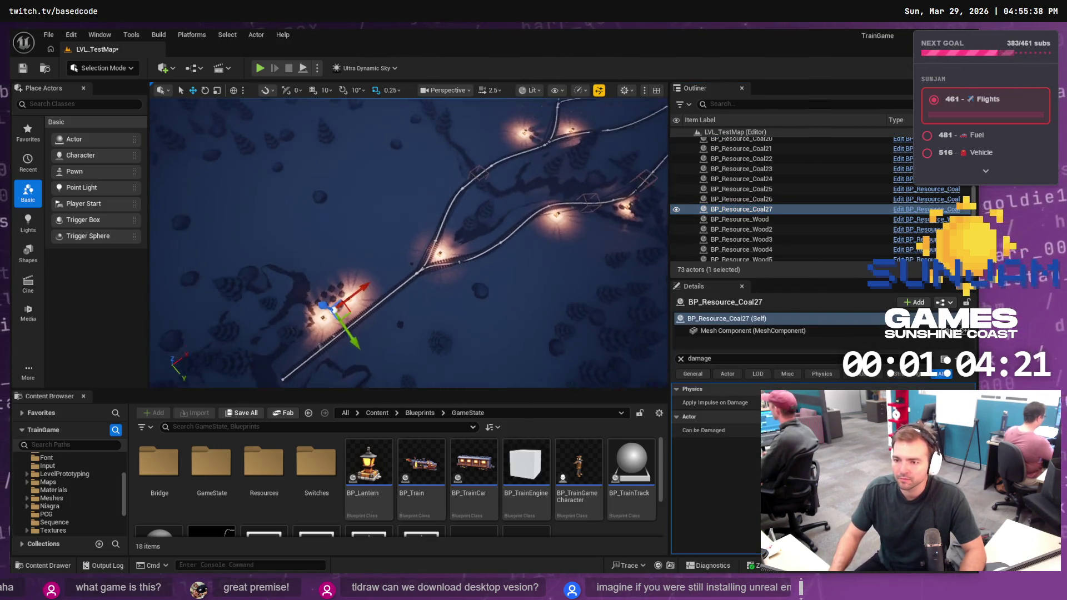
mouse_move(283, 293)
mouse_down()
mouse_move(591, 245)
mouse_move(640, 219)
mouse_move(630, 226)
mouse_up()
key(f)
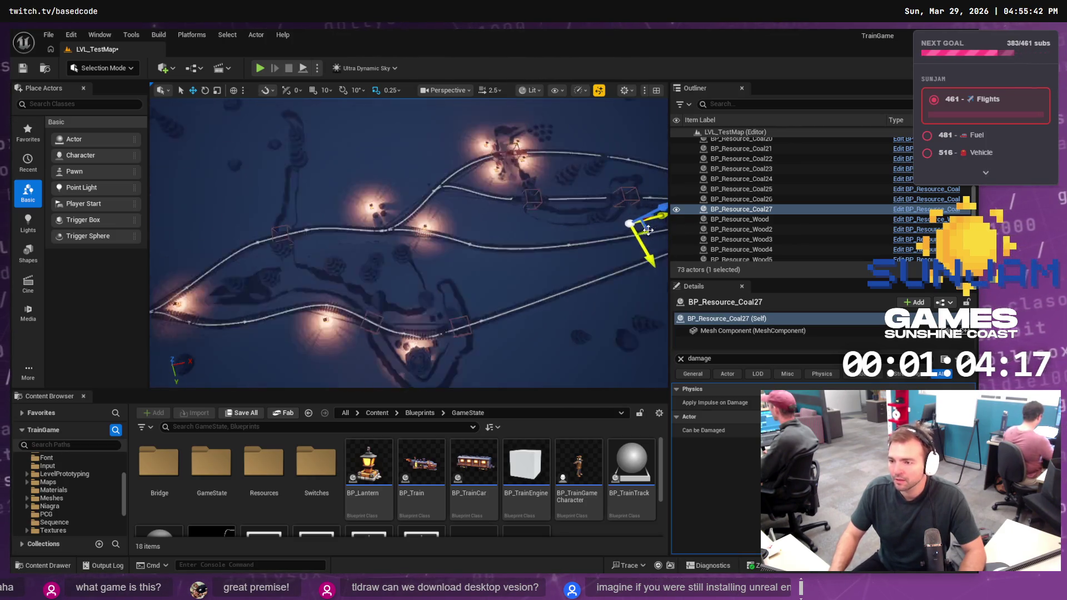
scroll(631, 226, down, 8)
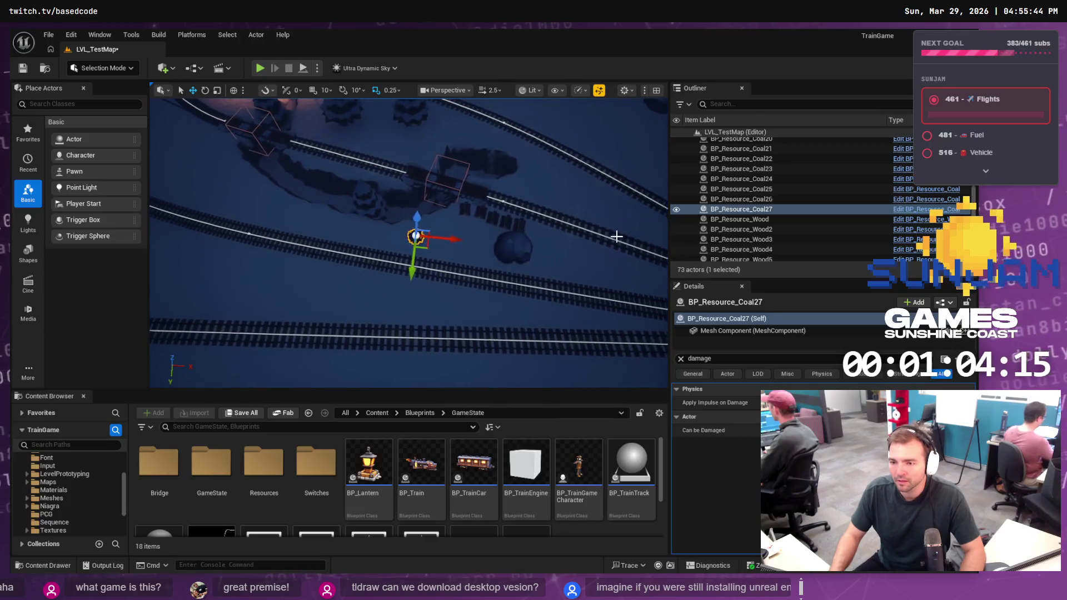
drag(427, 245, 611, 238)
key(ctrl+s)
scroll(554, 240, down, 5)
drag(226, 231, 239, 225)
mouse_move(313, 260)
mouse_down()
mouse_move(300, 262)
mouse_move(313, 261)
mouse_up()
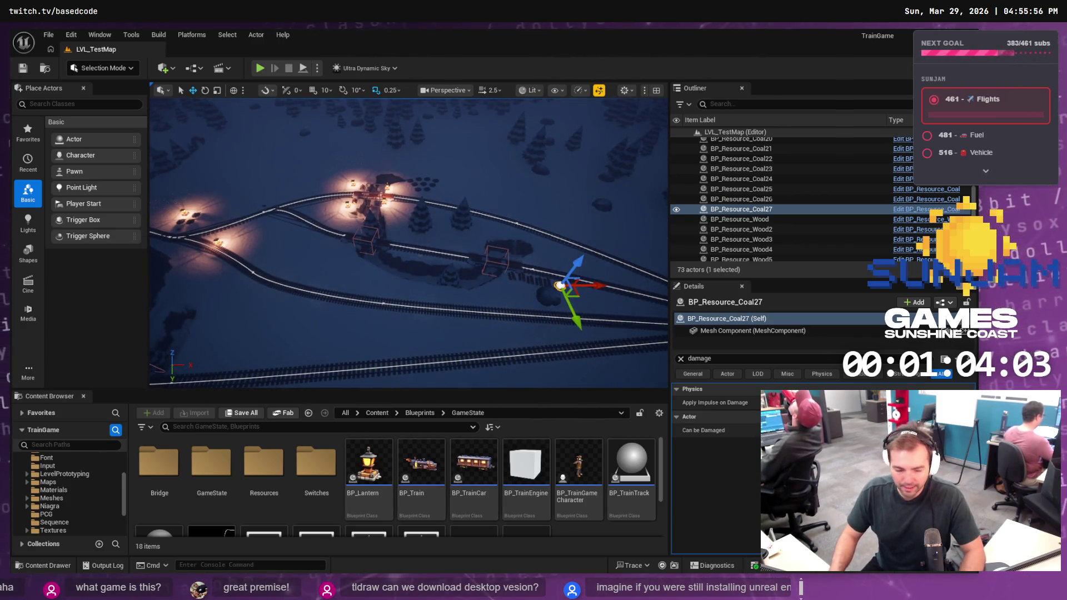
key(alt+Tab)
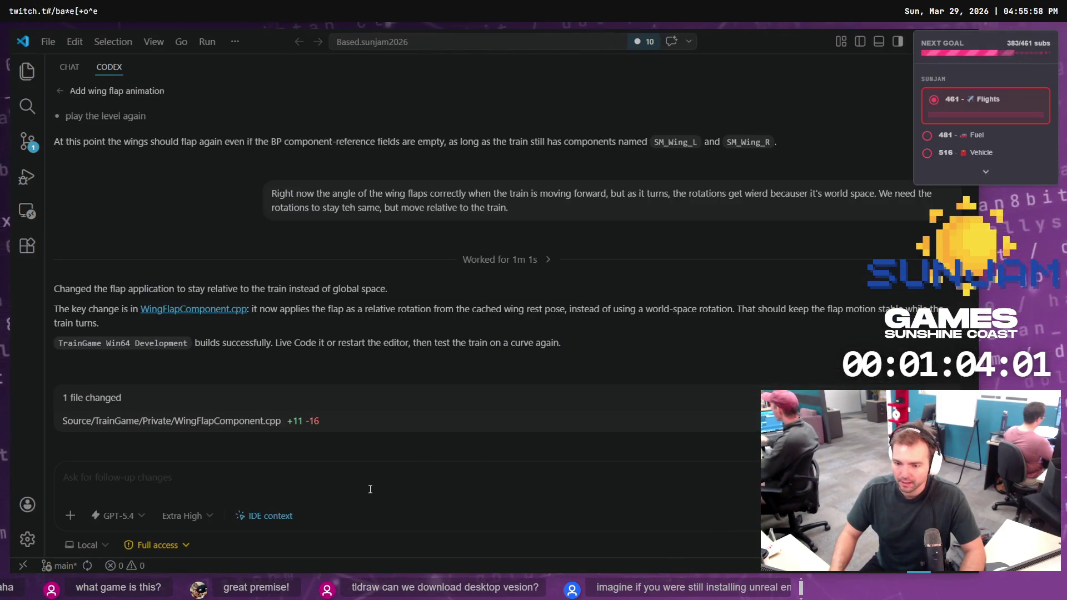
In the Codex box, describe input directions rotating by the train's amount after getting off
text(Ther)
key(ctrl+BackSpace)
text(Ther's)
key(ctrl+BackSpace)
key(ctrl+BackSpace)
text(There's currently somethring)
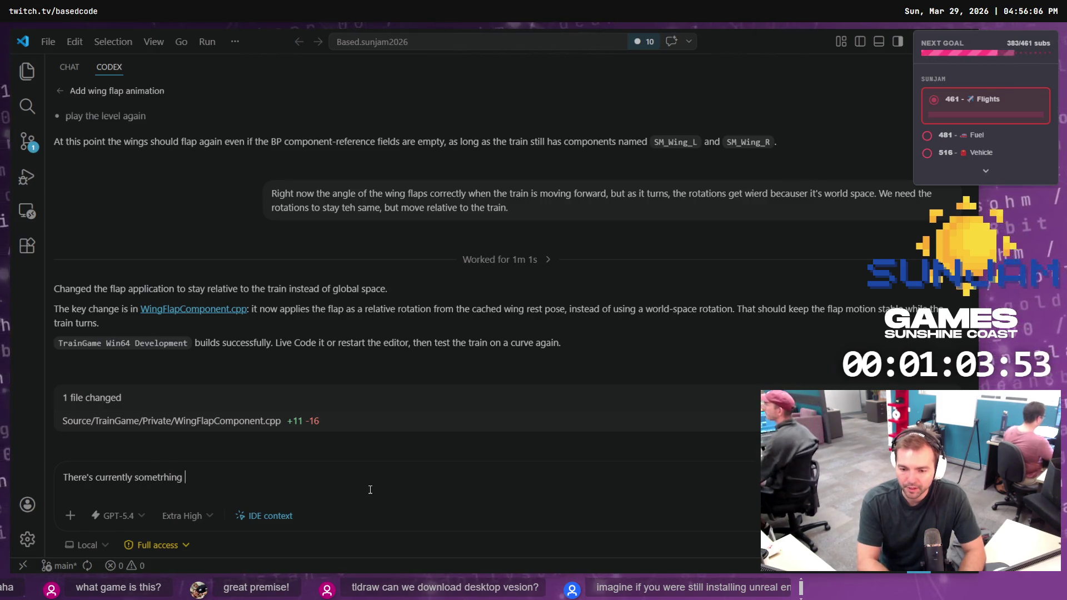
key(ctrl+BackSpace)
text(something happening when you g)
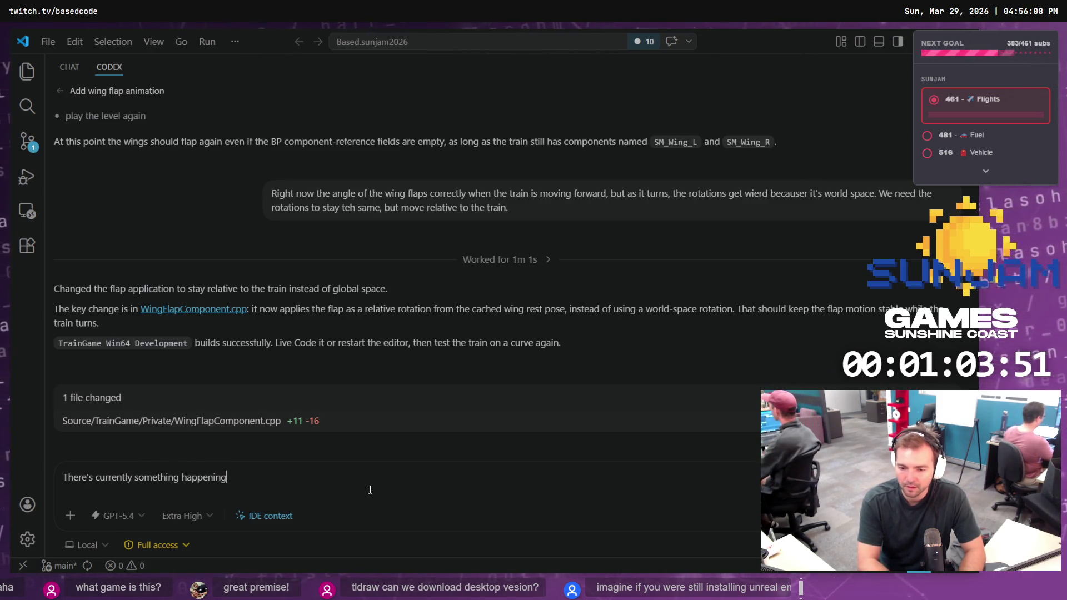
text(ut on a train wit)
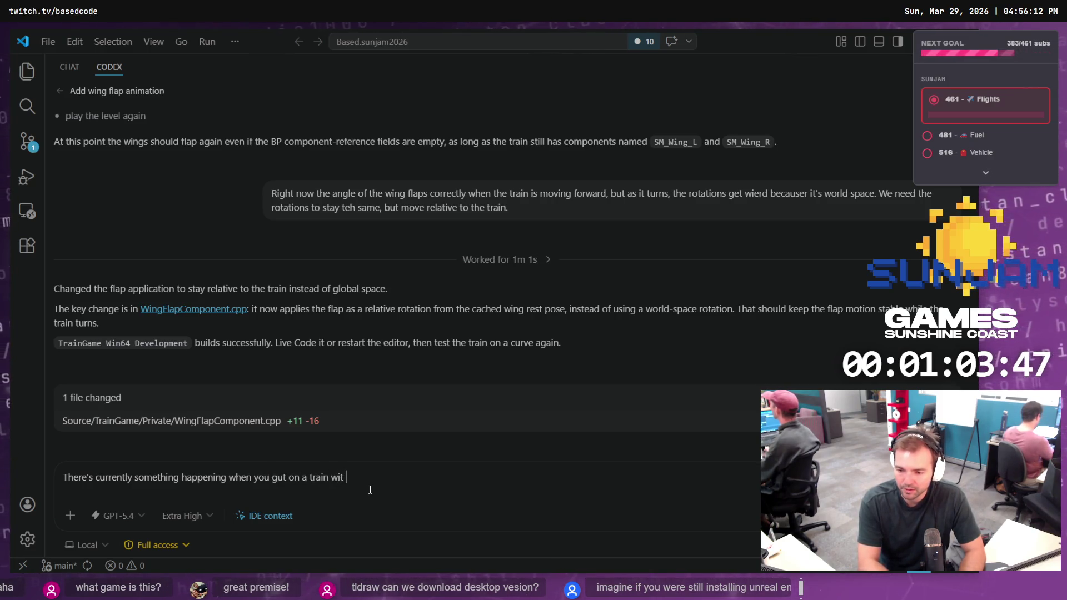
key(BackSpace)
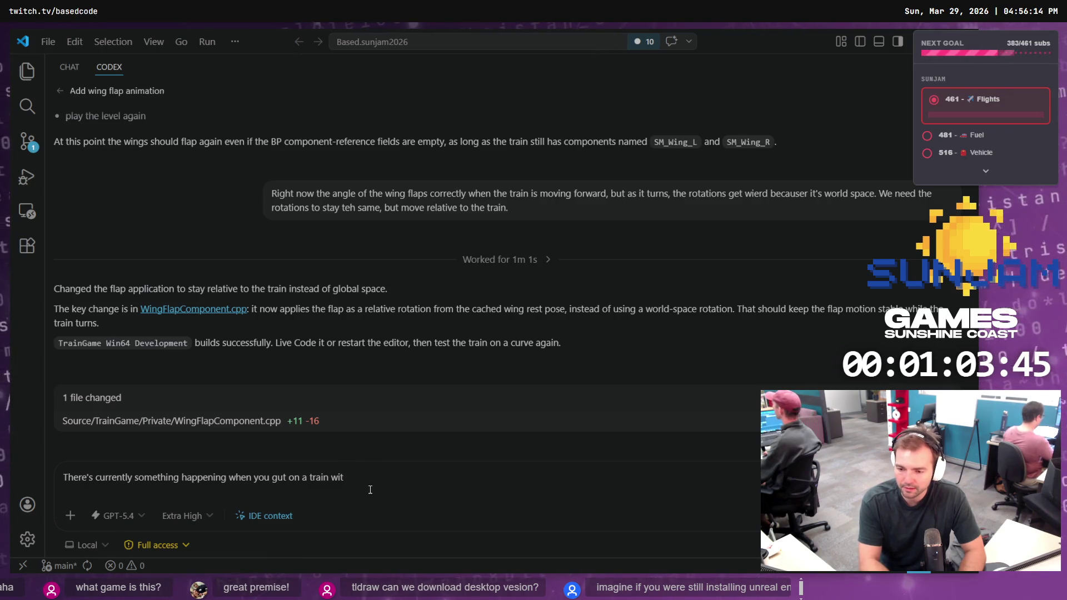
key(BackSpace)
key(BackSpace)
key(BackSpace)
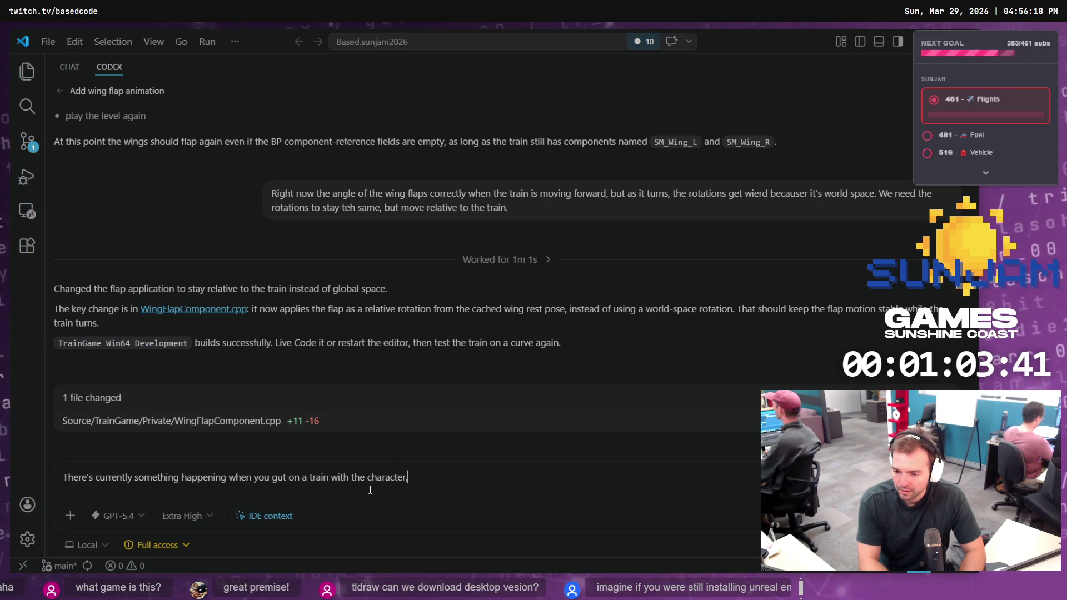
text( When you get off)
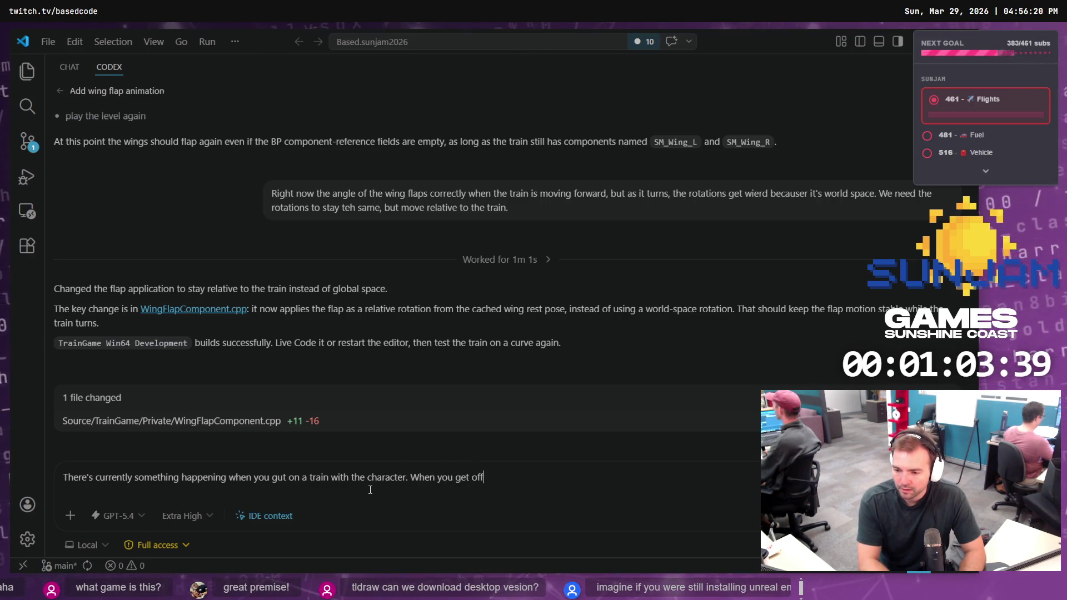
text( the train, )
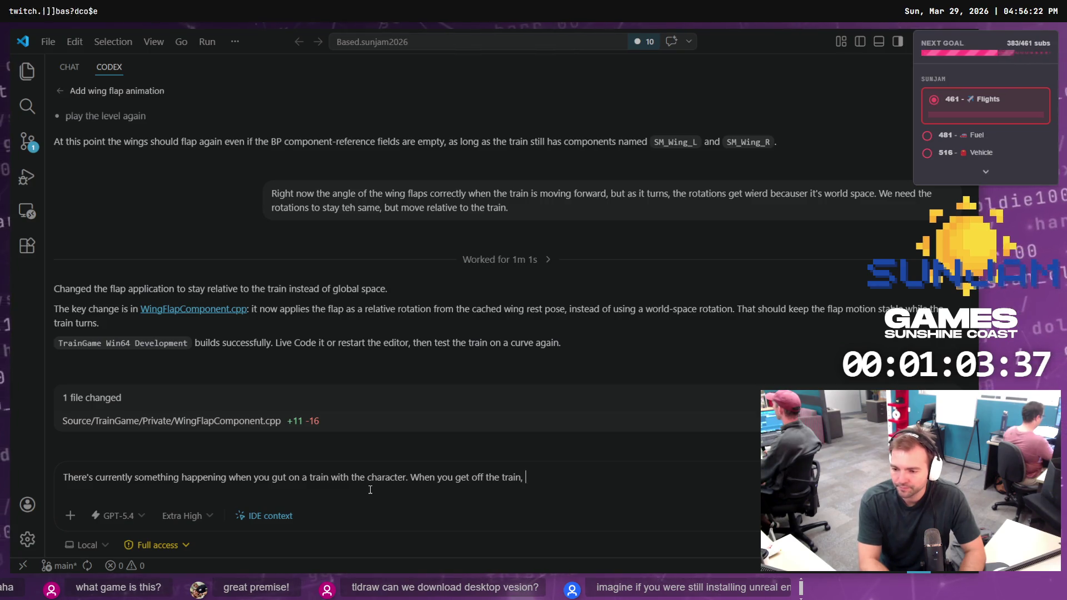
text(your input)
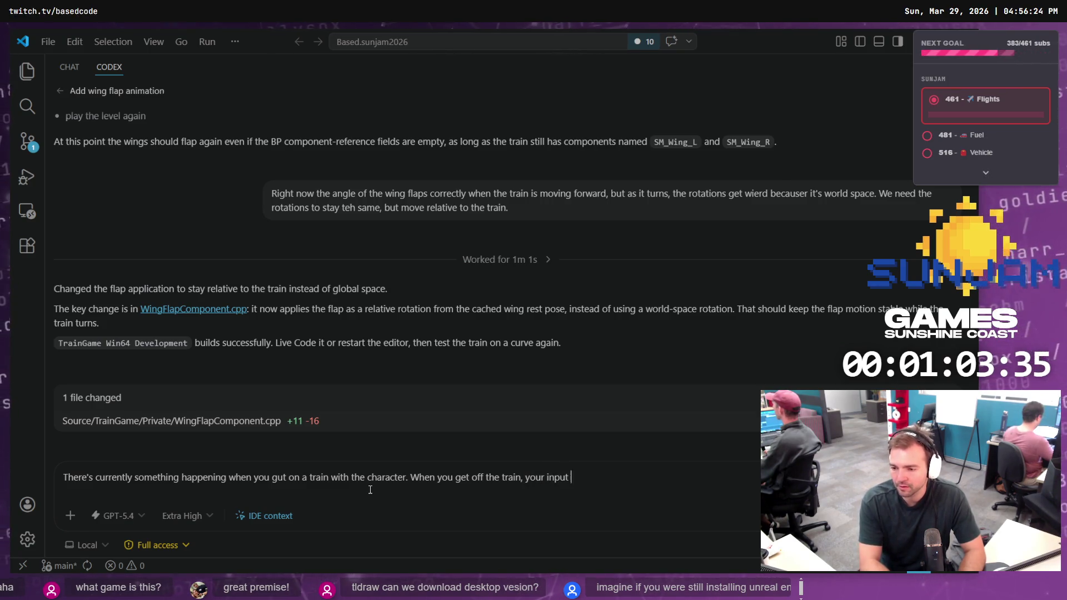
key(BackSpace)
key(BackSpace)
key(BackSpace)
text(rections are rotated by)
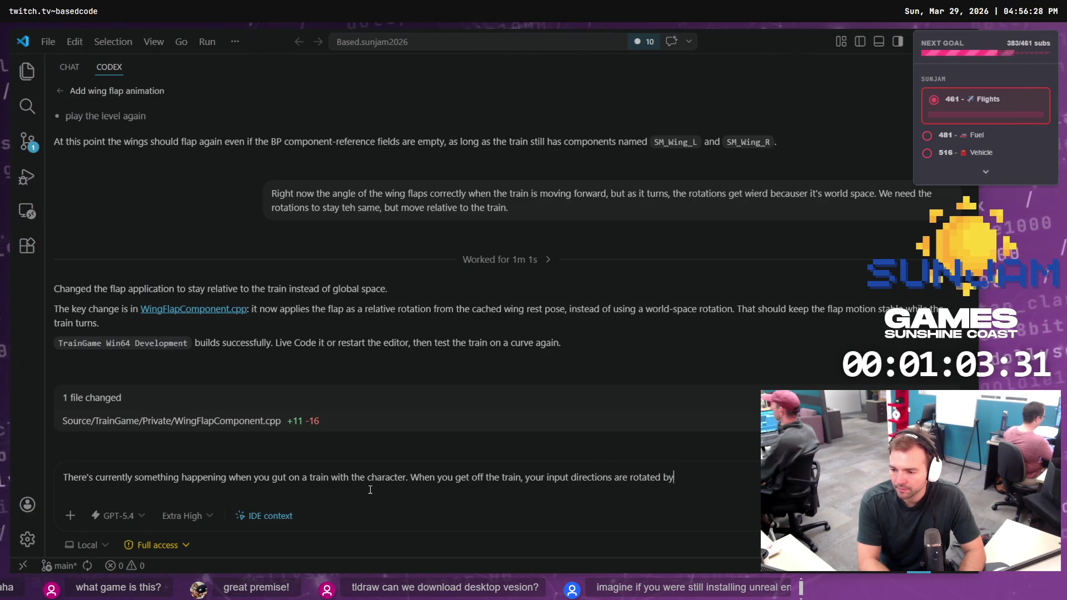
text( the amount the train)
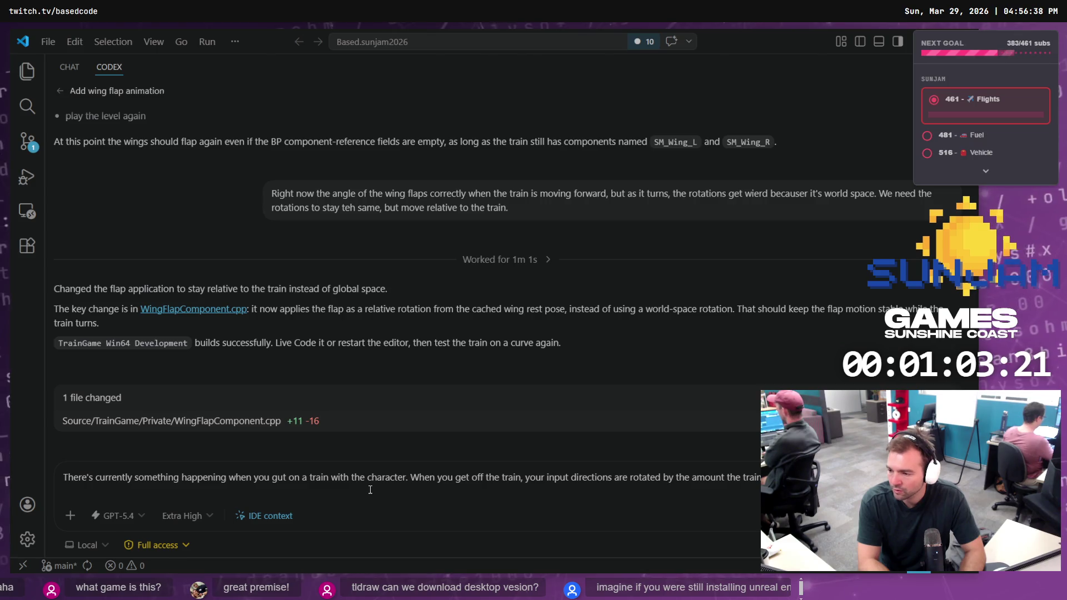
Add a new line asking Codex to nail down the cause, and send the report
key(shift+Return)
text(Let's iden)
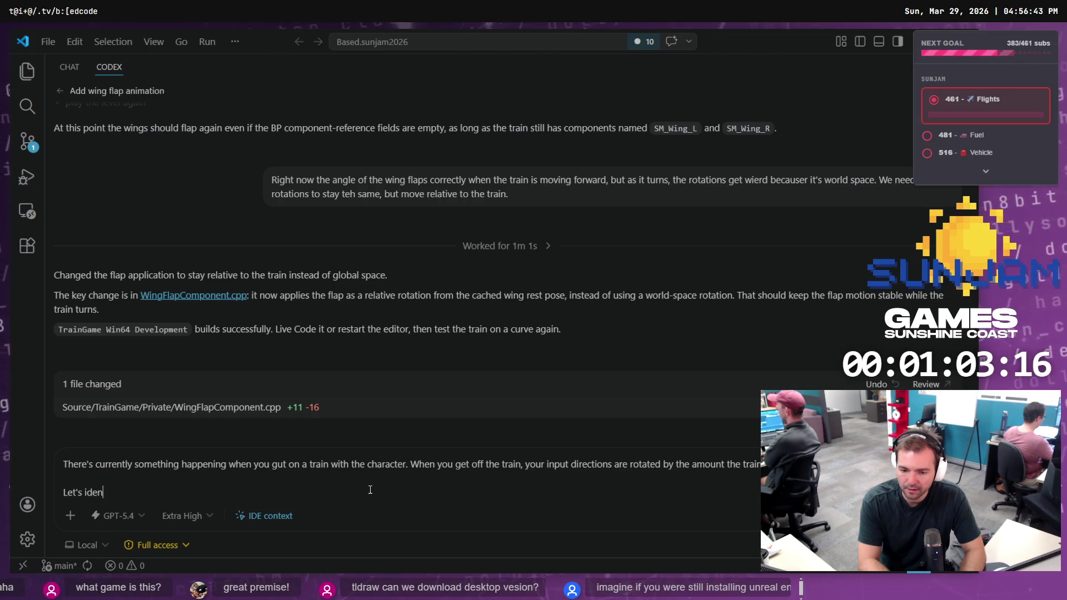
text(tify the cause of this issue, and)
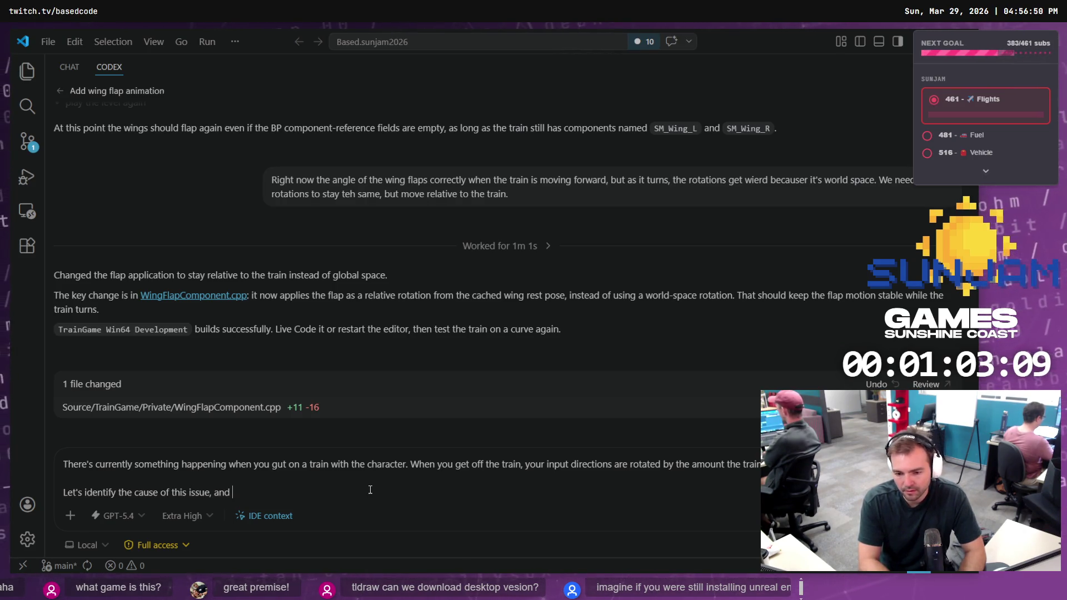
key(BackSpace)
key(BackSpace)
key(BackSpace)
text(. )
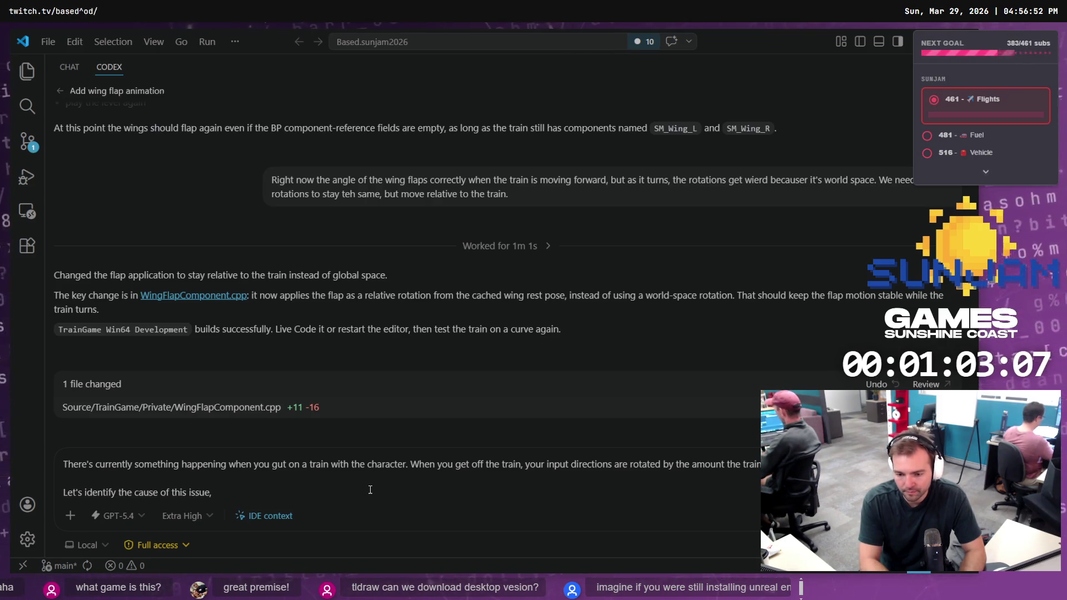
text( to nail down wthe )
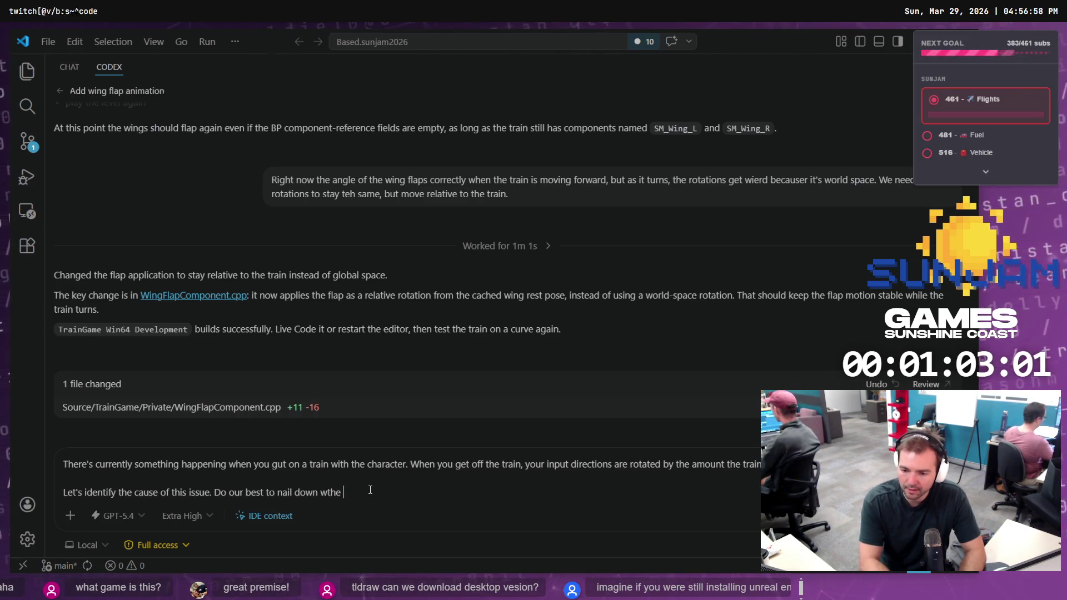
text(th)
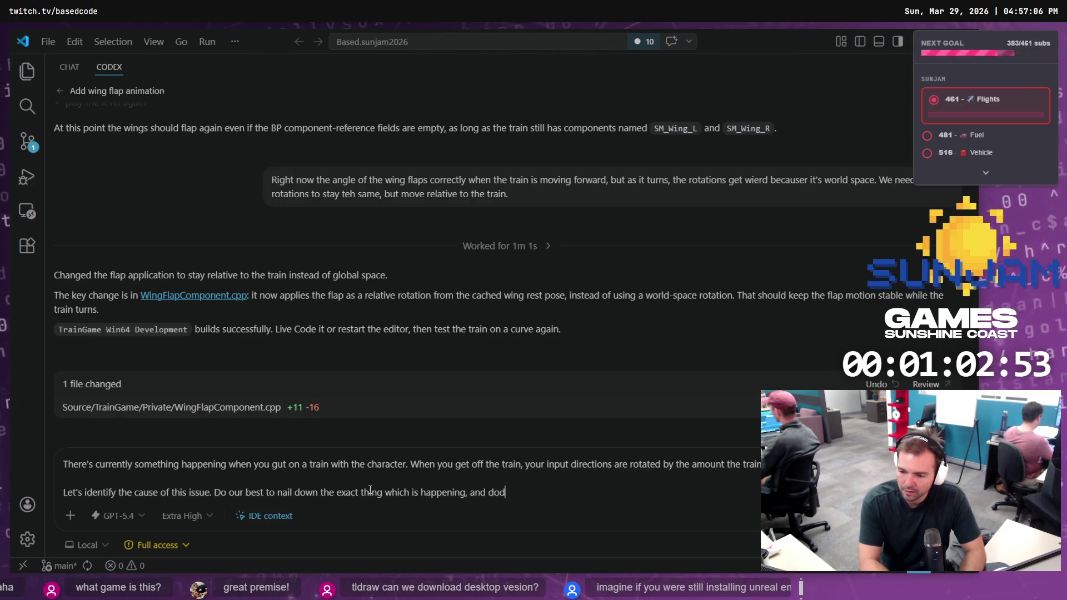
text(ment it.)
key(Return)
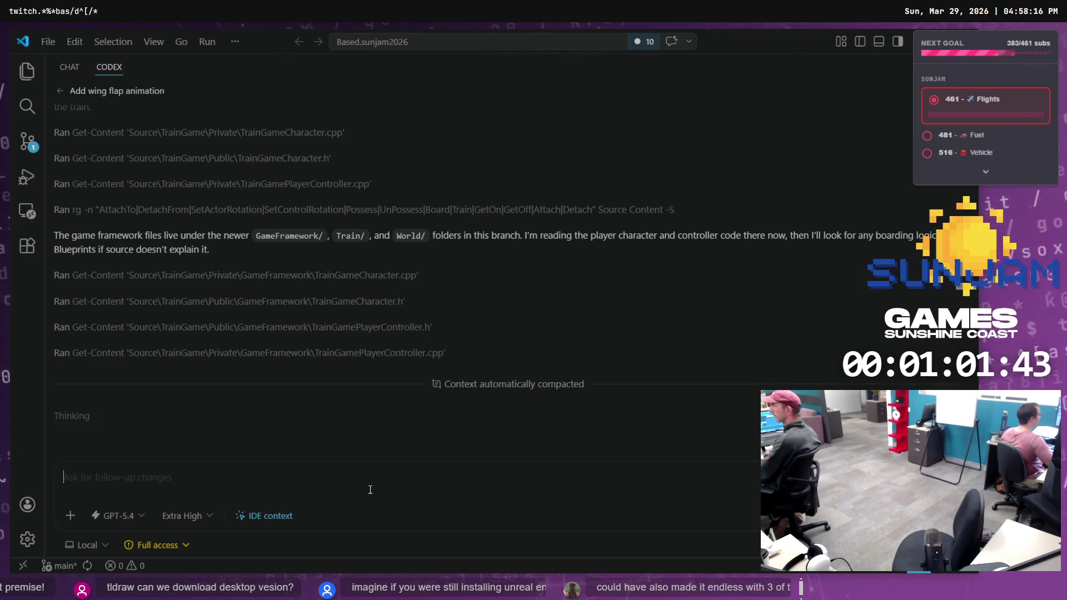
Focus the Codex follow-up message box while it reads the character and controller code
click(371, 489)
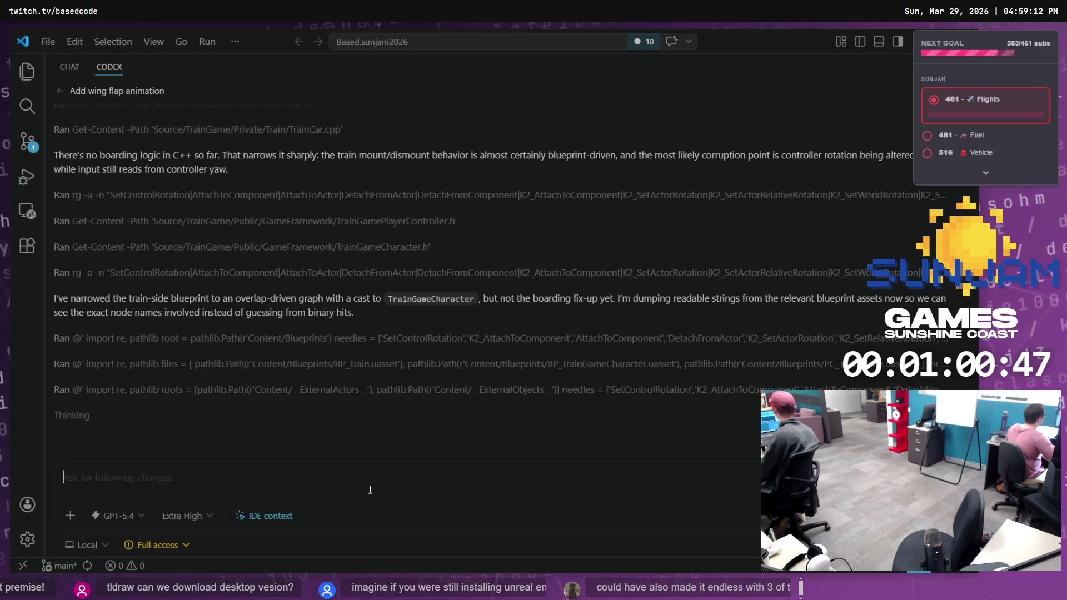
Refocus the follow-up box, then allow Unreal Editor through the Windows firewall
click(370, 490)
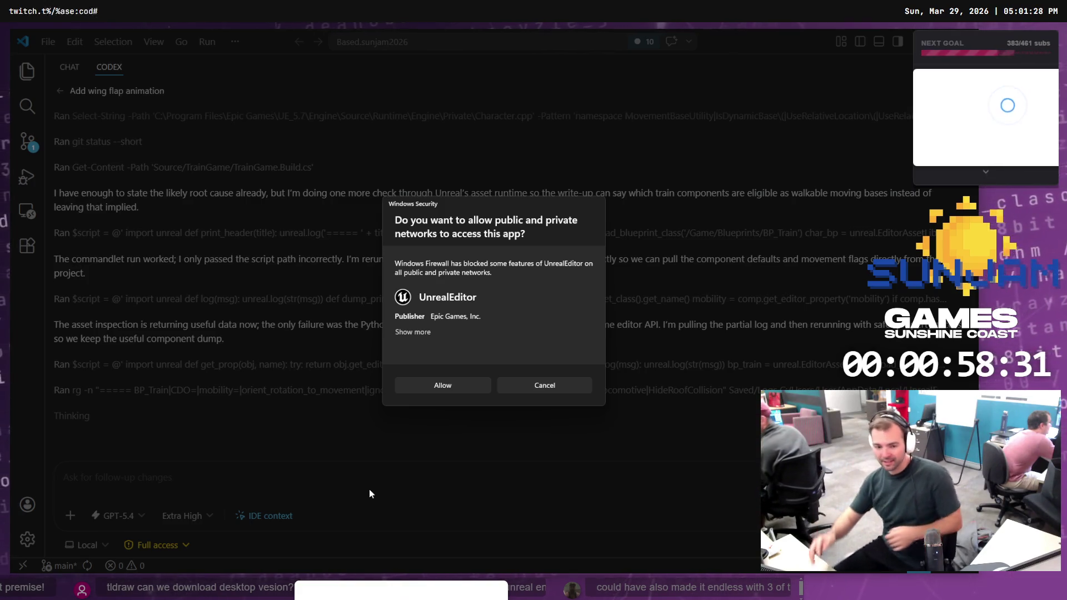
click(449, 391)
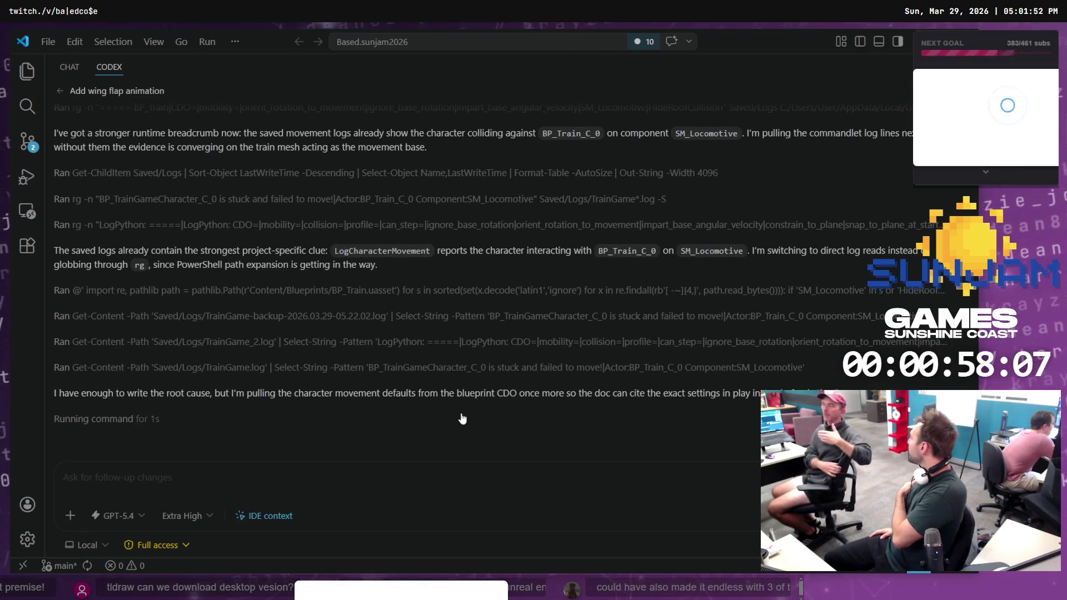
Expand the running command's output, then return to Unreal Editor's LVL_TestMap
click(462, 418)
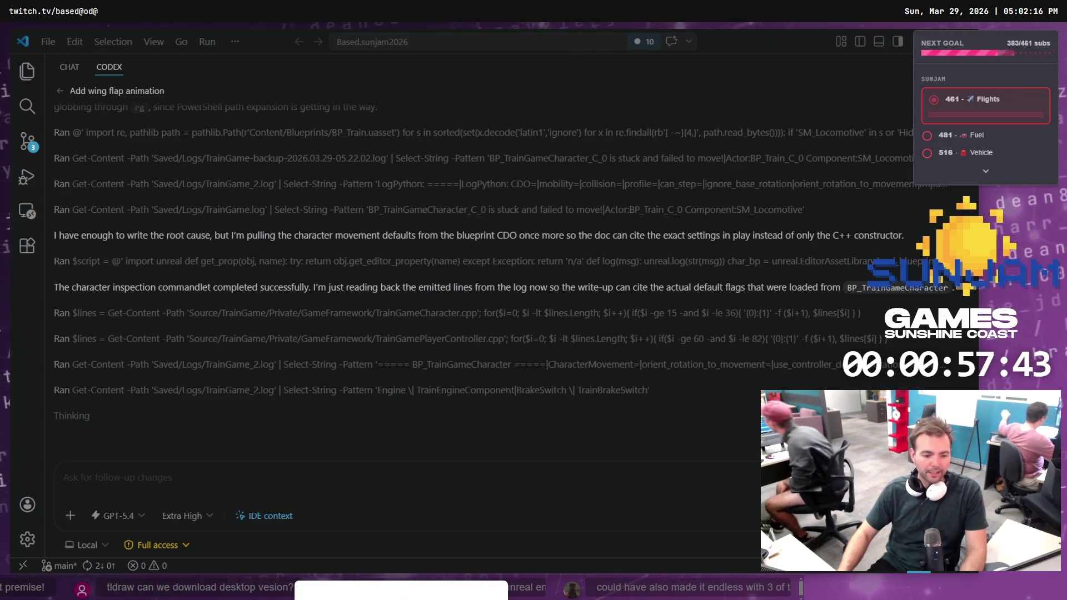
key(alt+Tab)
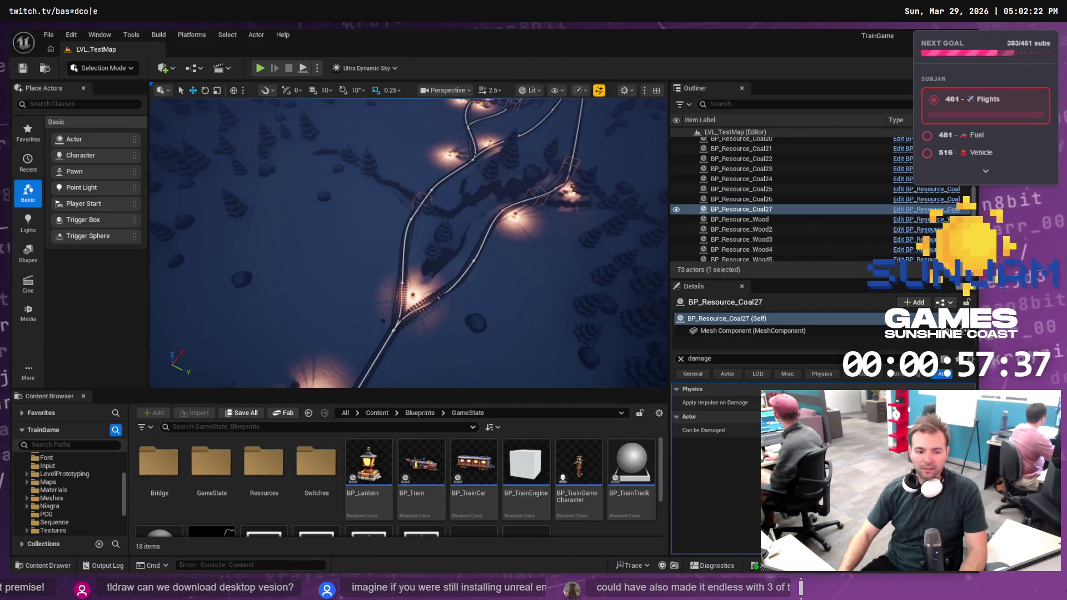
Check out and fast-forward main to origin/main in Fork, then view the local changes
key(alt+Tab)
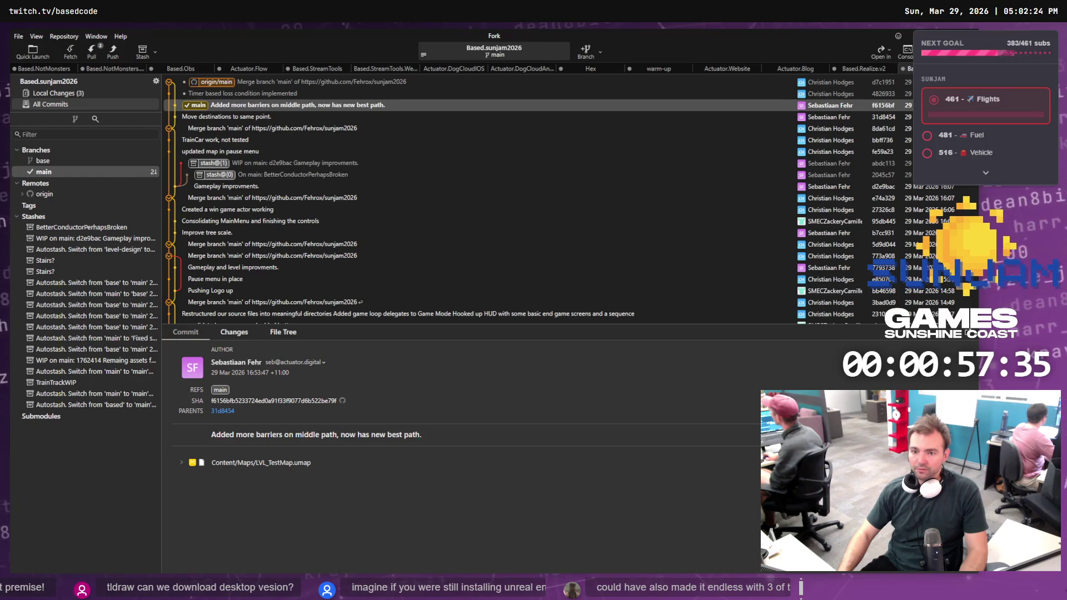
double_click(217, 81)
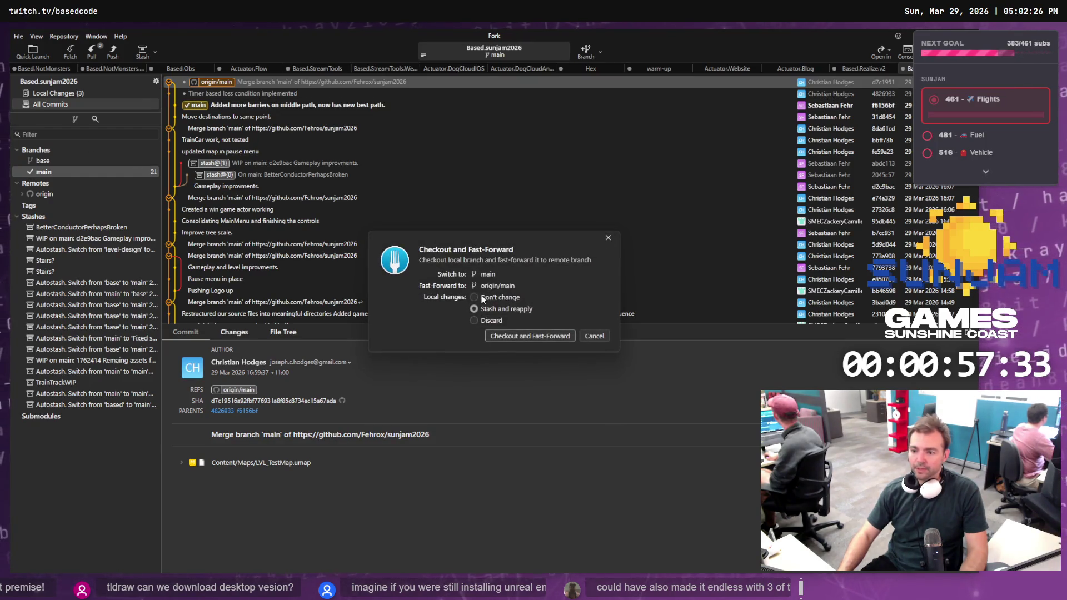
click(524, 338)
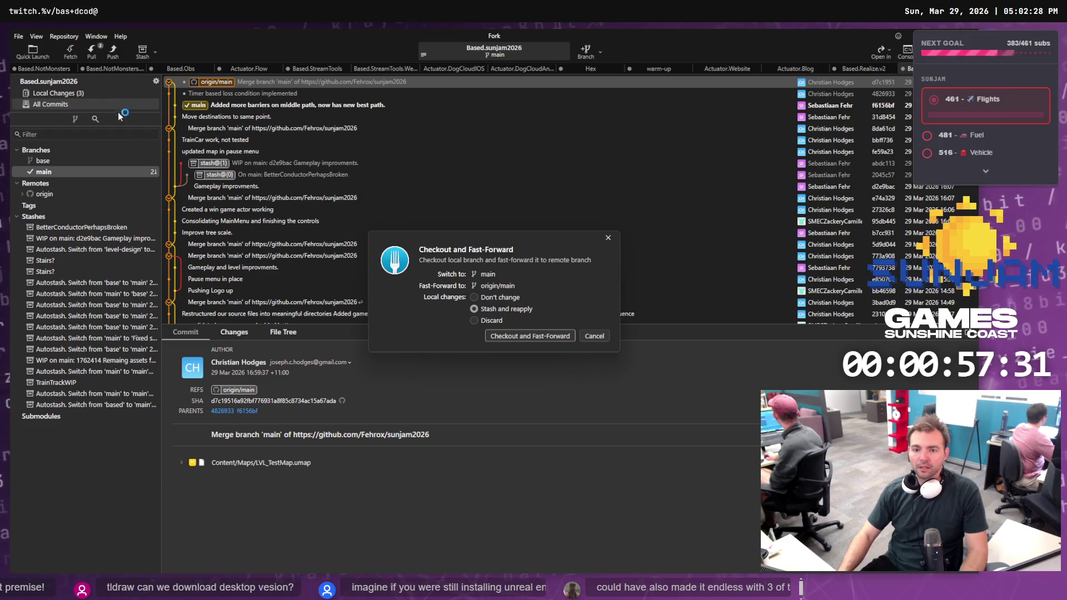
click(84, 93)
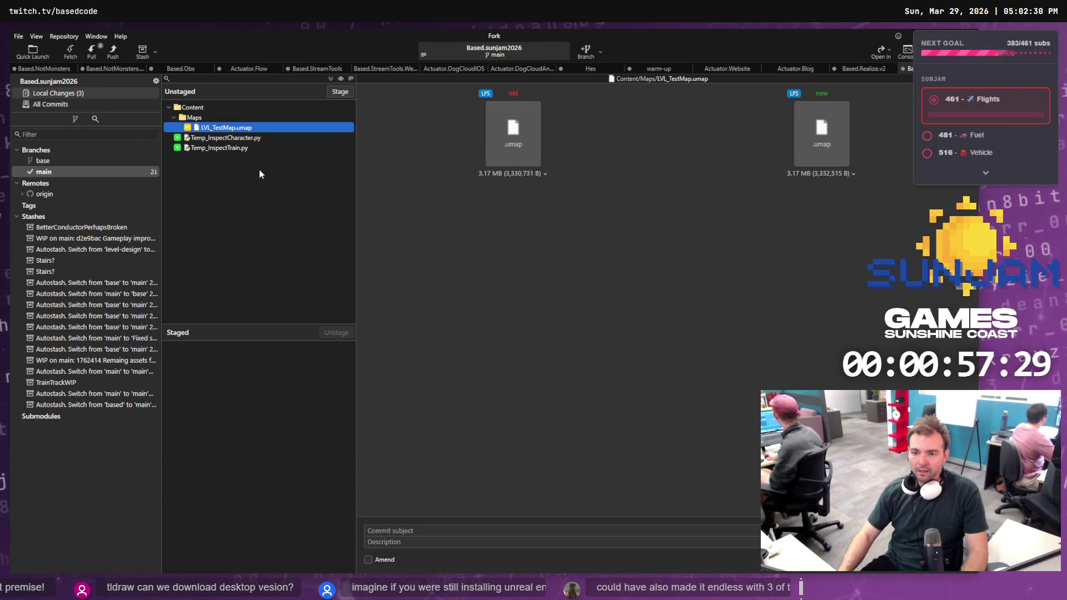
right_click(245, 128)
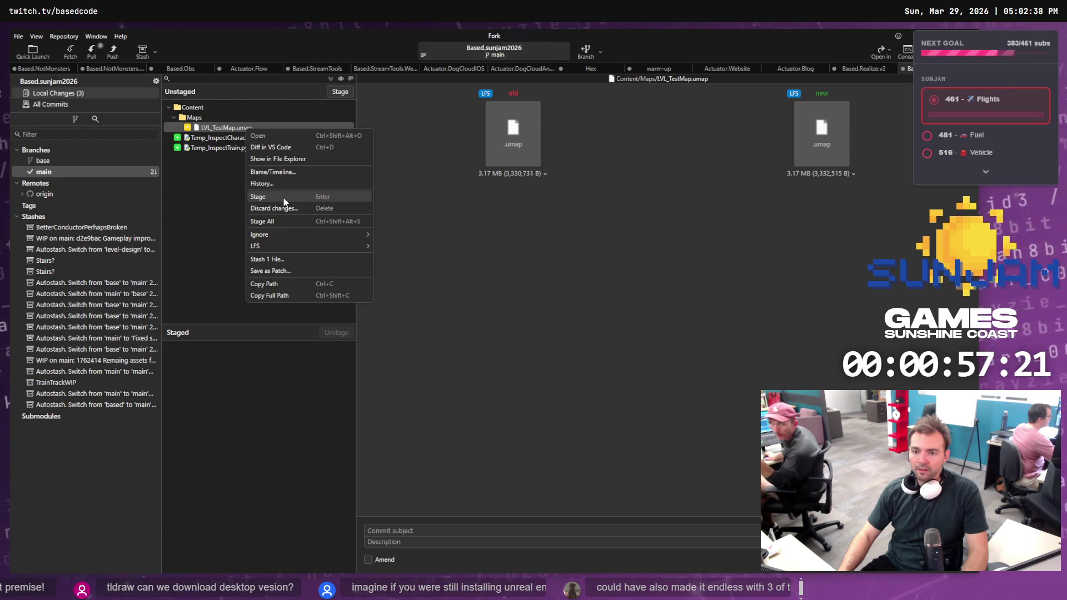
Stash just LVL_TestMap.umap under the name 'Test map improvments', then reselect main
click(438, 215)
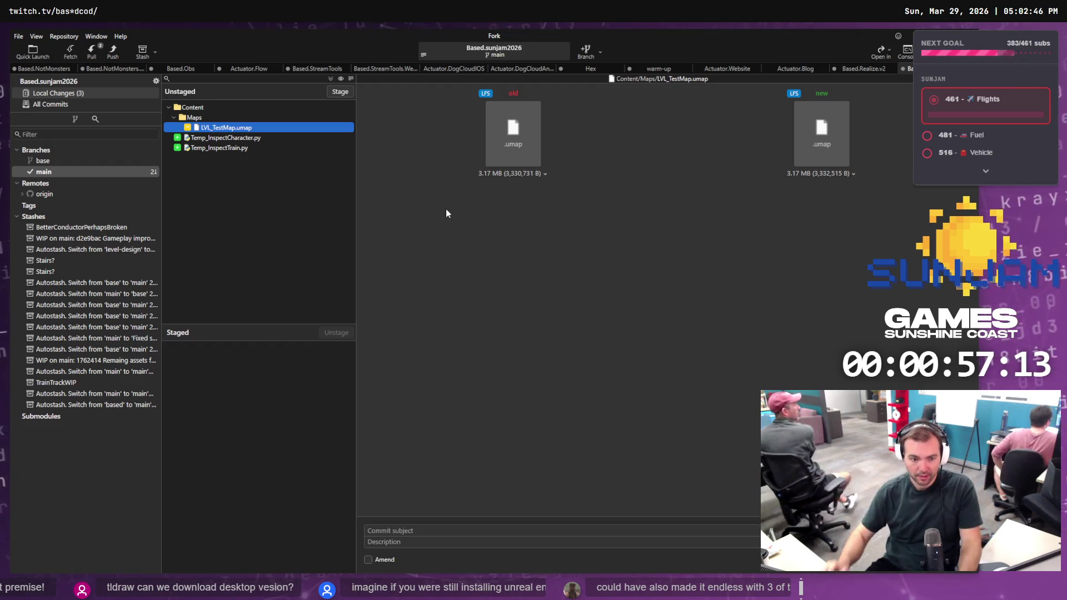
right_click(259, 128)
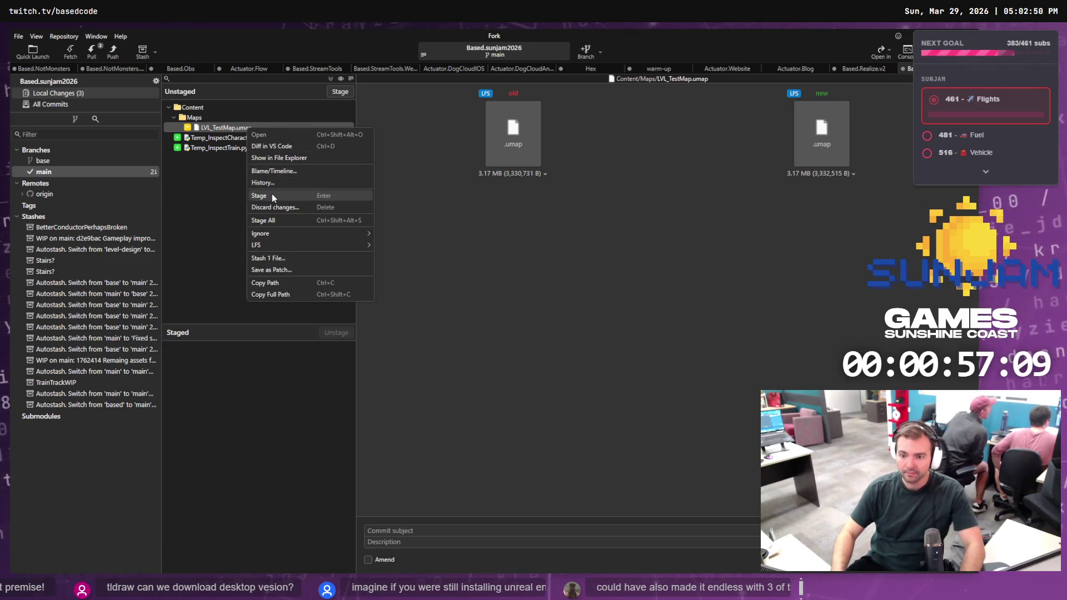
click(285, 258)
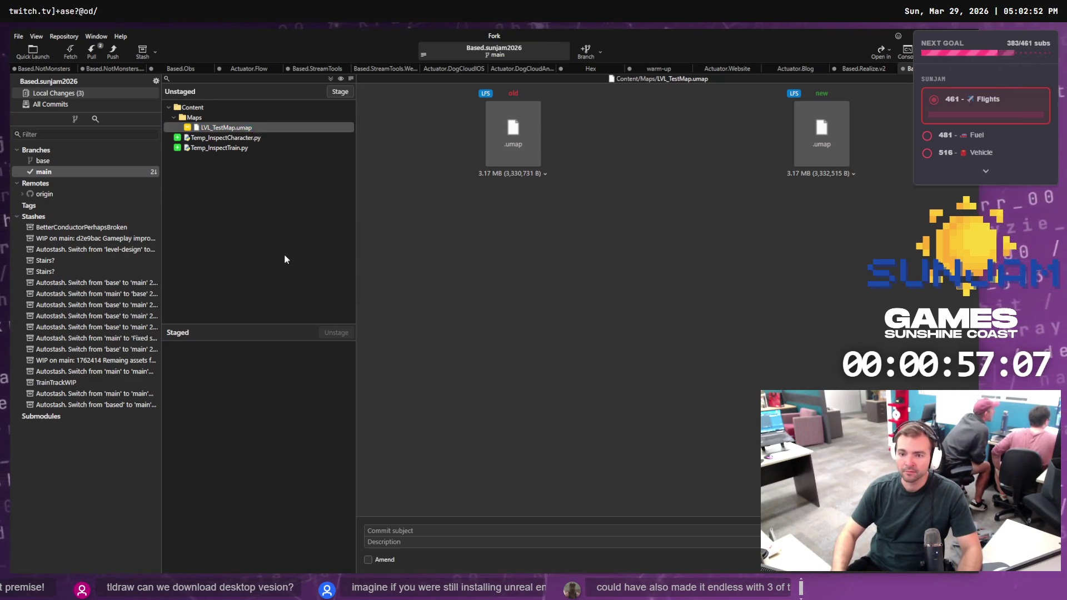
text(Test map improvme)
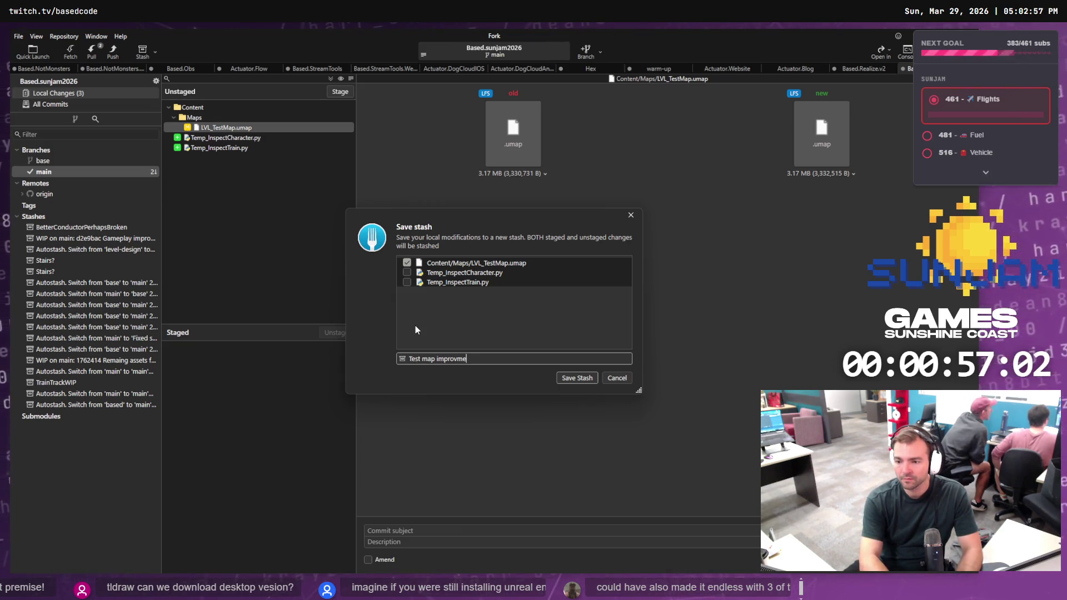
key(Return)
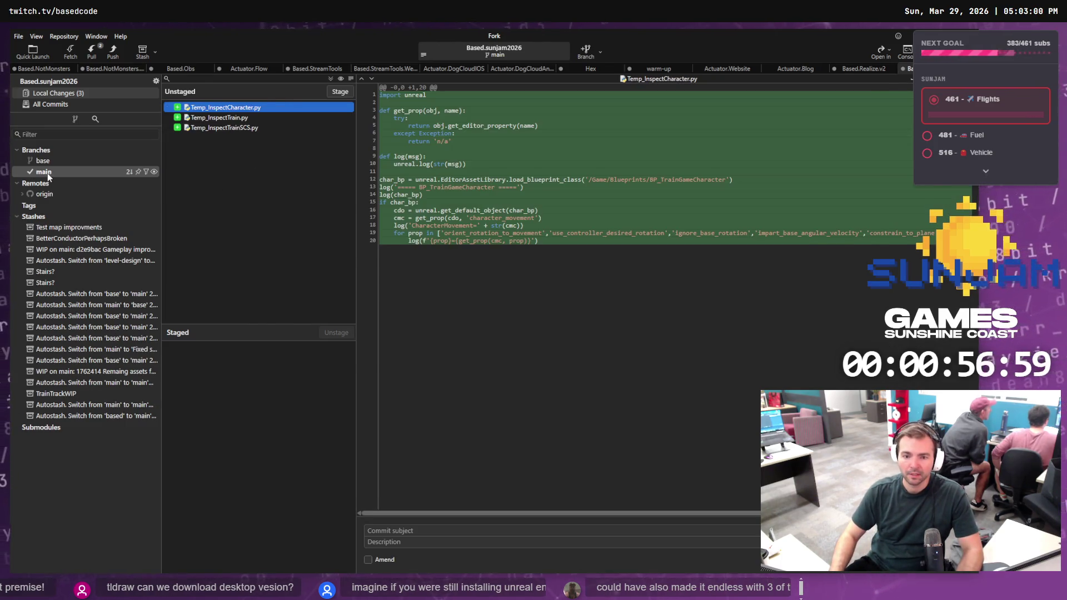
click(48, 172)
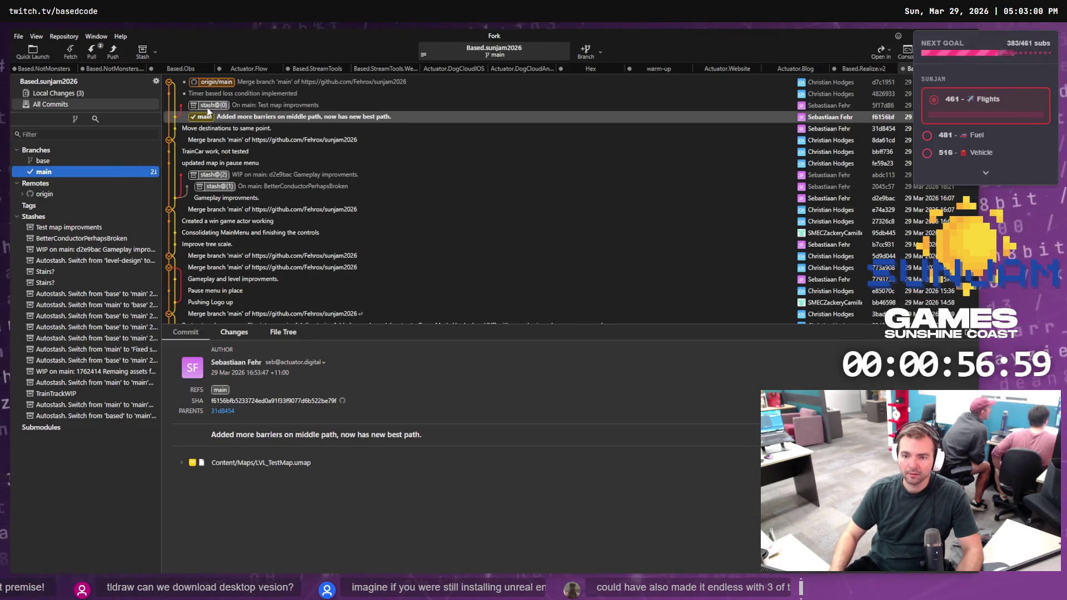
Pull origin/main from remote origin into the local main branch
click(91, 54)
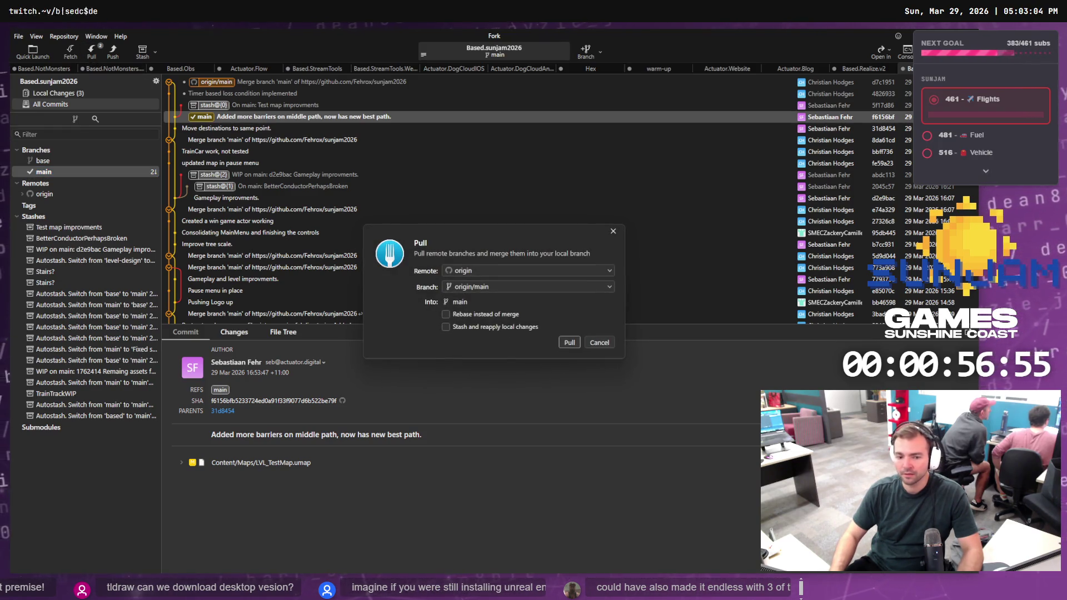
key(alt+Tab)
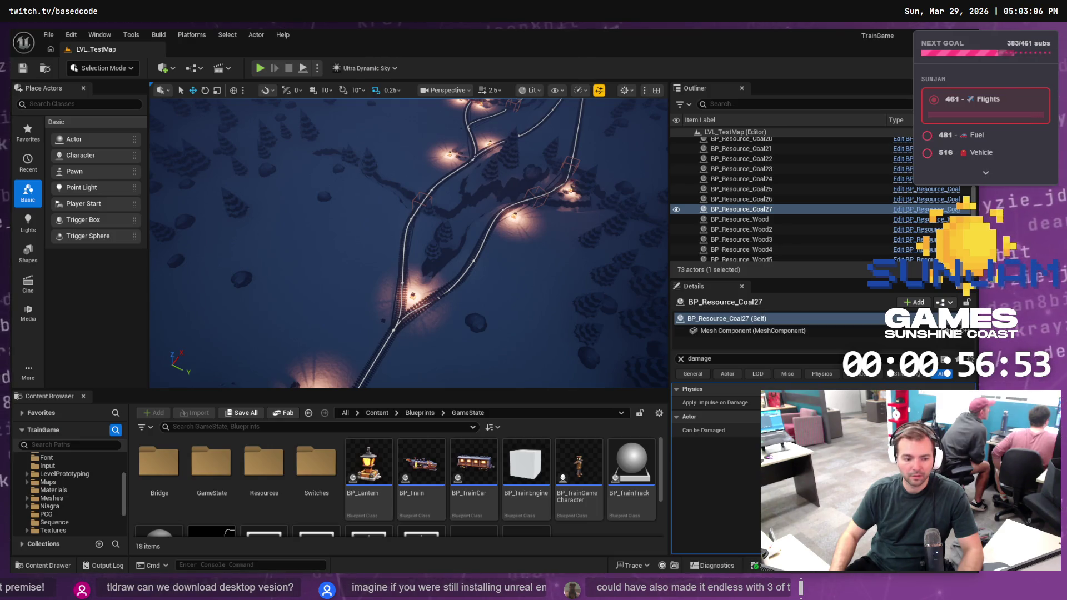
key(alt+Tab)
click(570, 341)
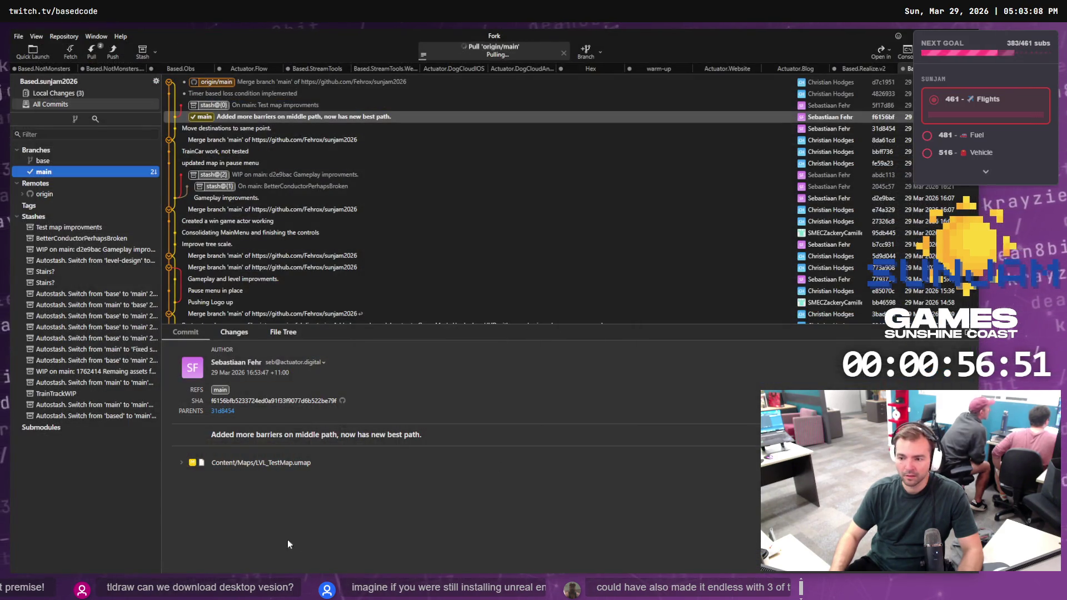
key(alt+Tab)
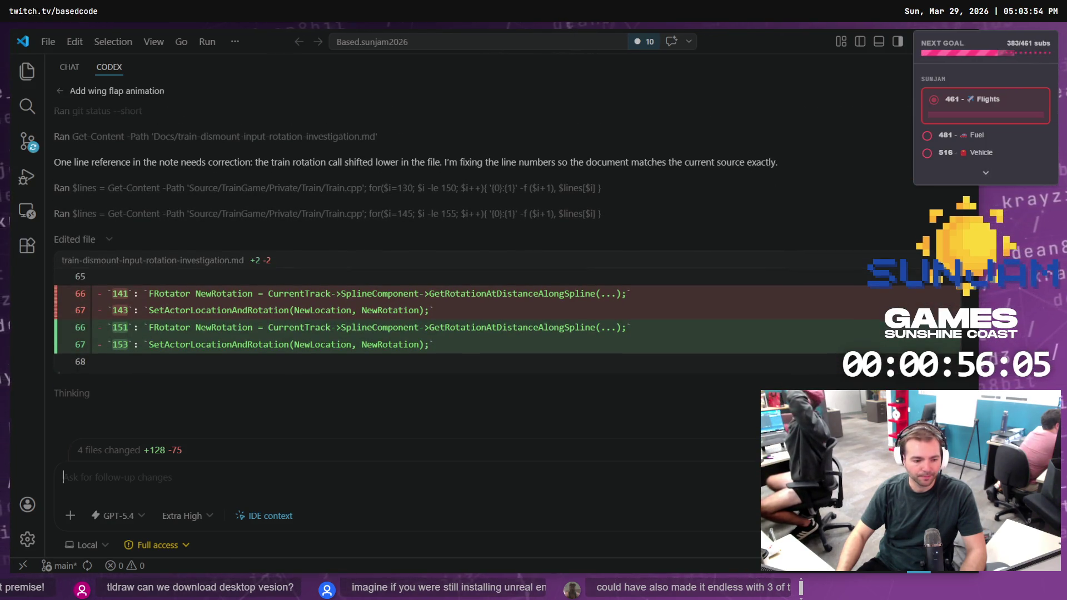
Check the Firepiercer board while Codex finishes, then move to Rider's TrainGame solution
key(alt+Tab)
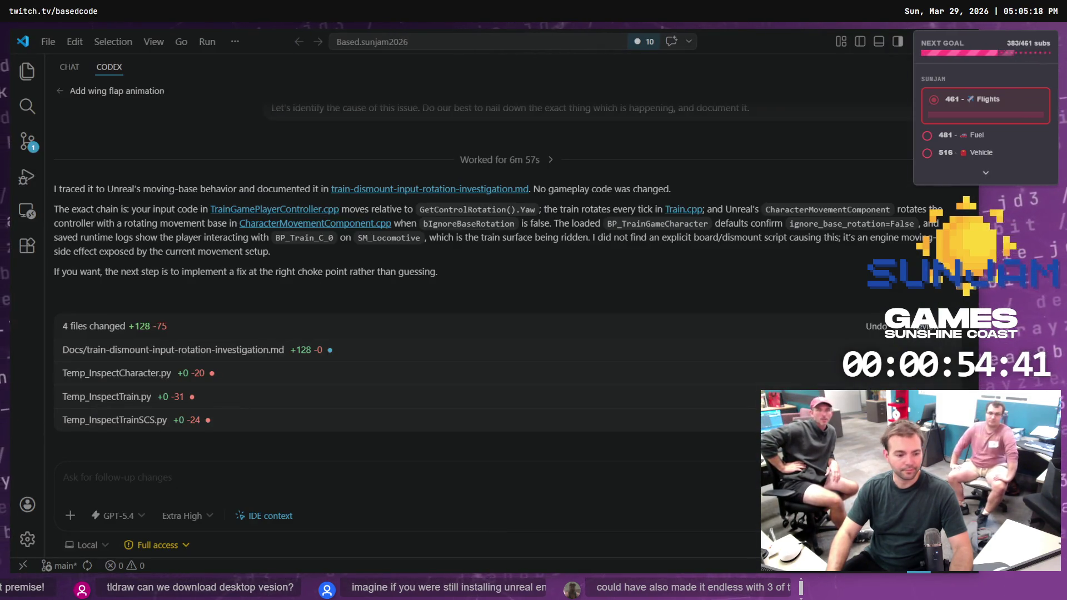
key(alt+Tab)
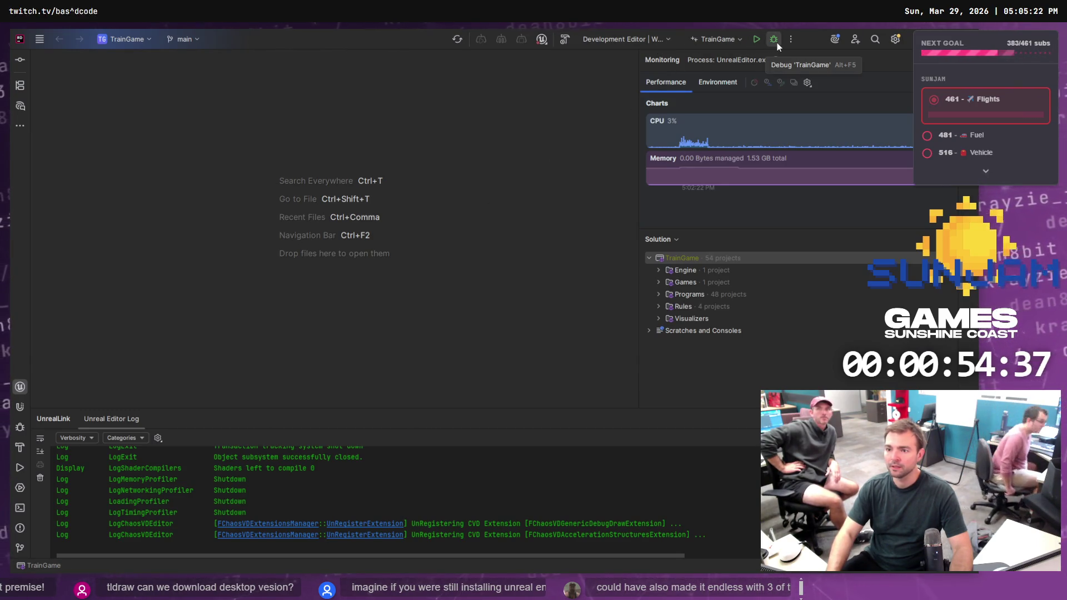
Start a debug build of TrainGame in Rider, then switch to the Firepiercer board
click(561, 40)
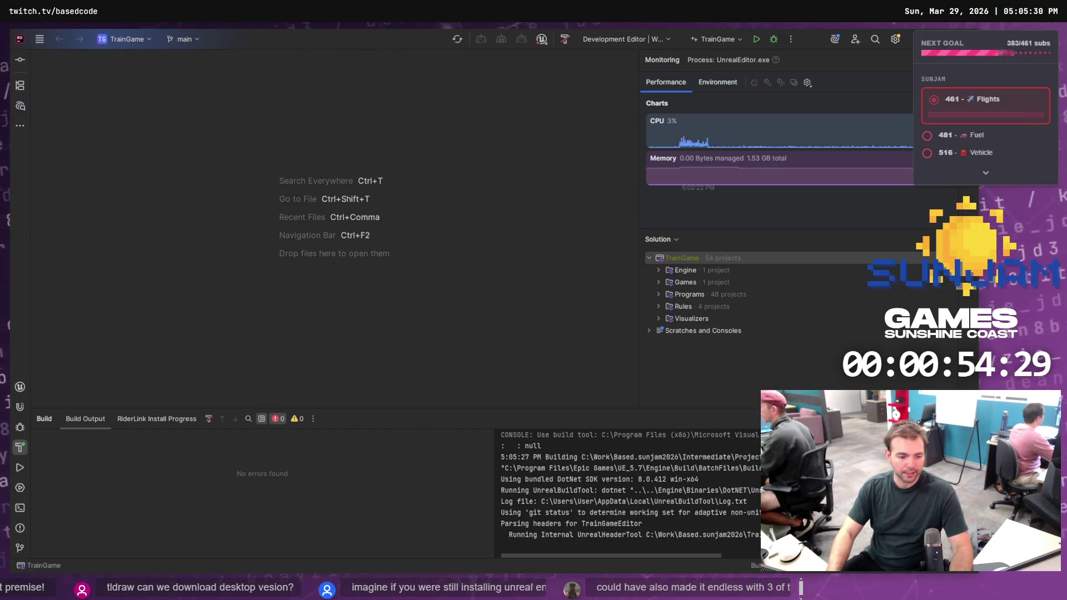
key(alt+Tab)
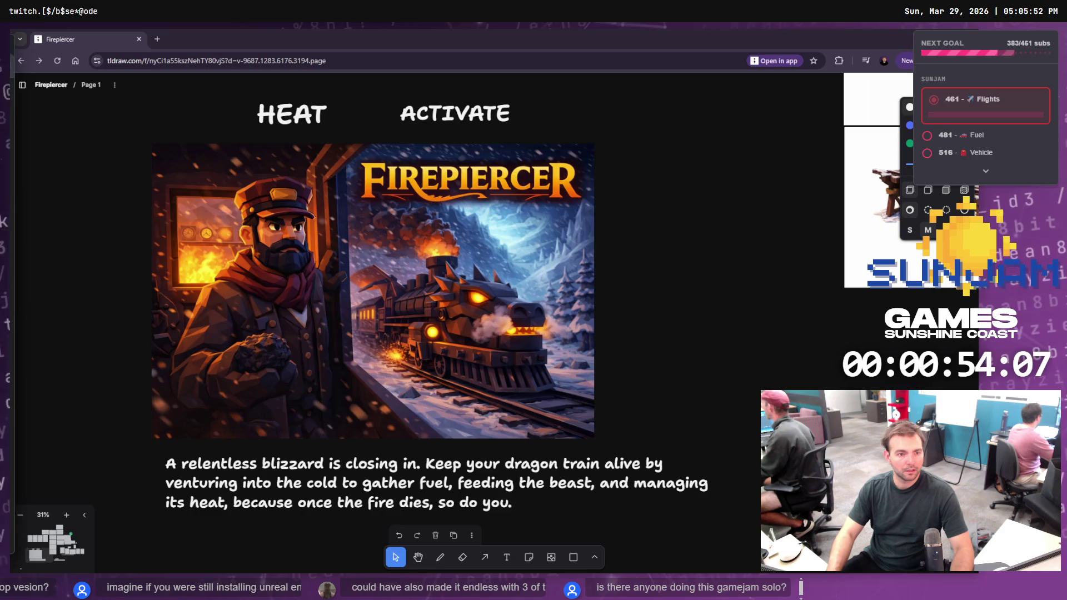
Maximise ChatGPT and open the Not Monsters project's Ability Evaluation and Refinement chat
key(alt+Tab)
drag(250, 89, 358, 25)
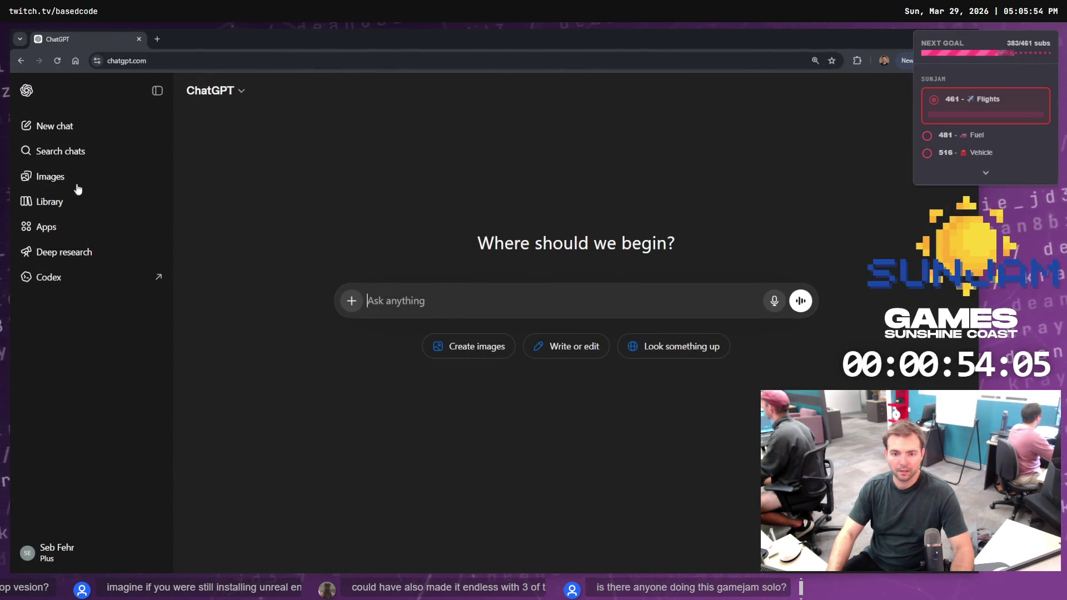
click(66, 406)
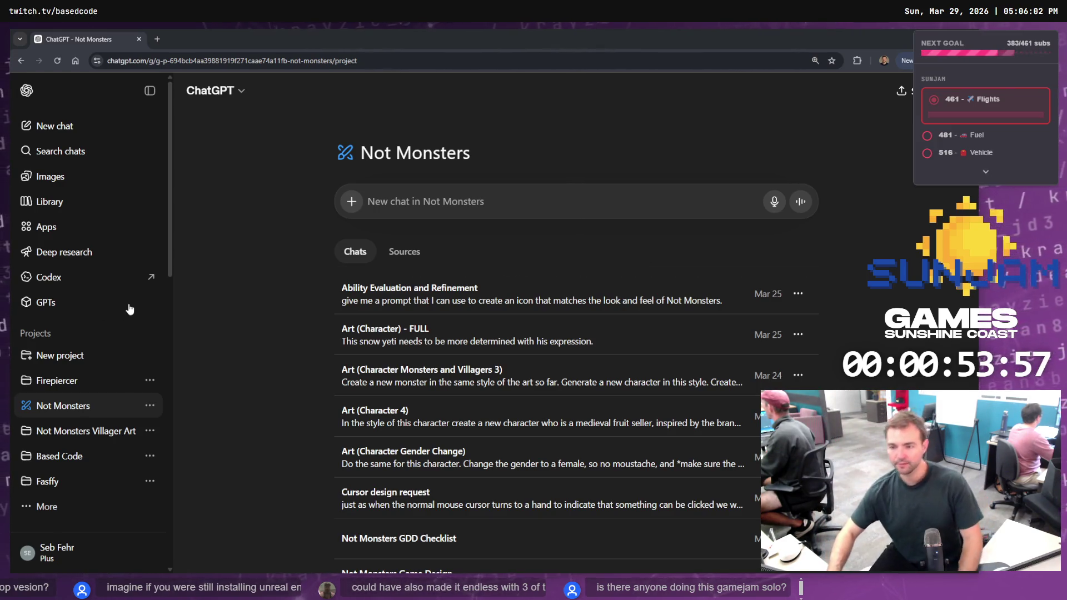
click(480, 307)
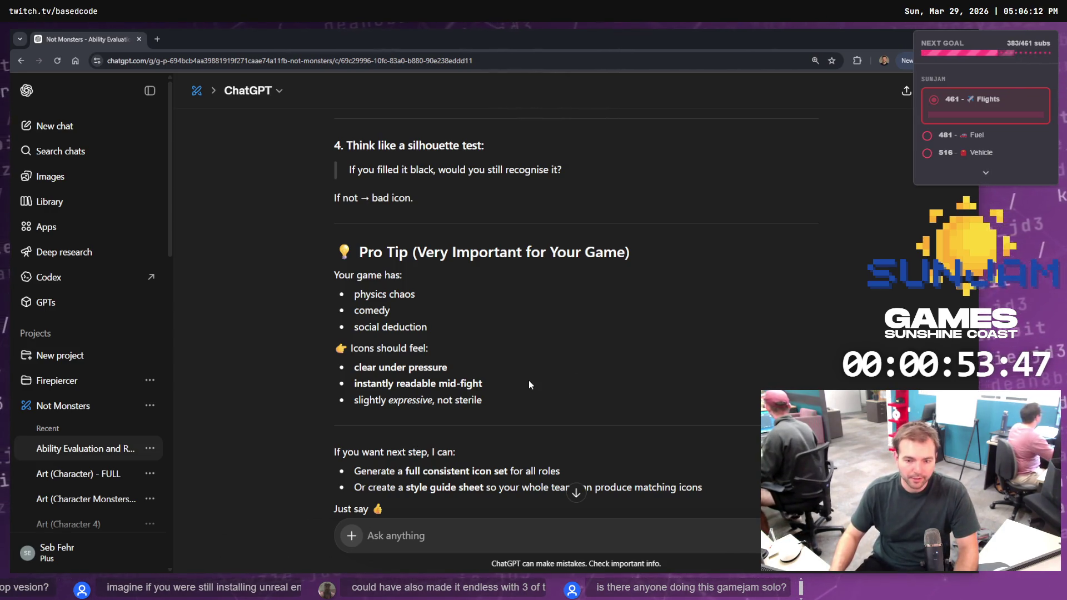
From the image gallery, open the wooden stairs, lantern and barrel image and continue it in chat
scroll(529, 381, down, 3)
scroll(597, 270, up, 10)
scroll(597, 271, down, 15)
scroll(617, 339, up, 5)
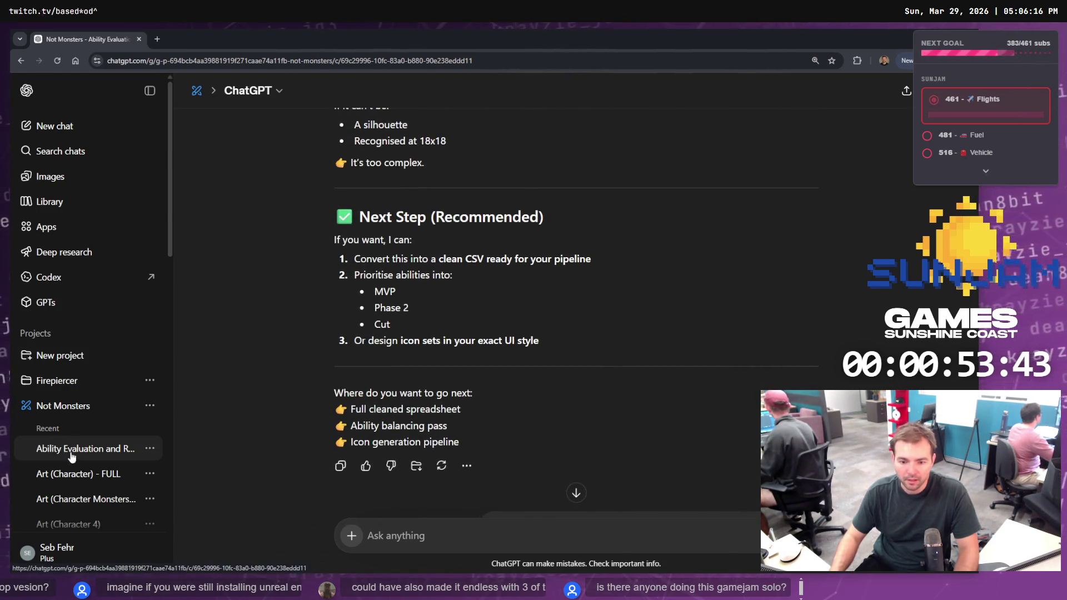
click(60, 186)
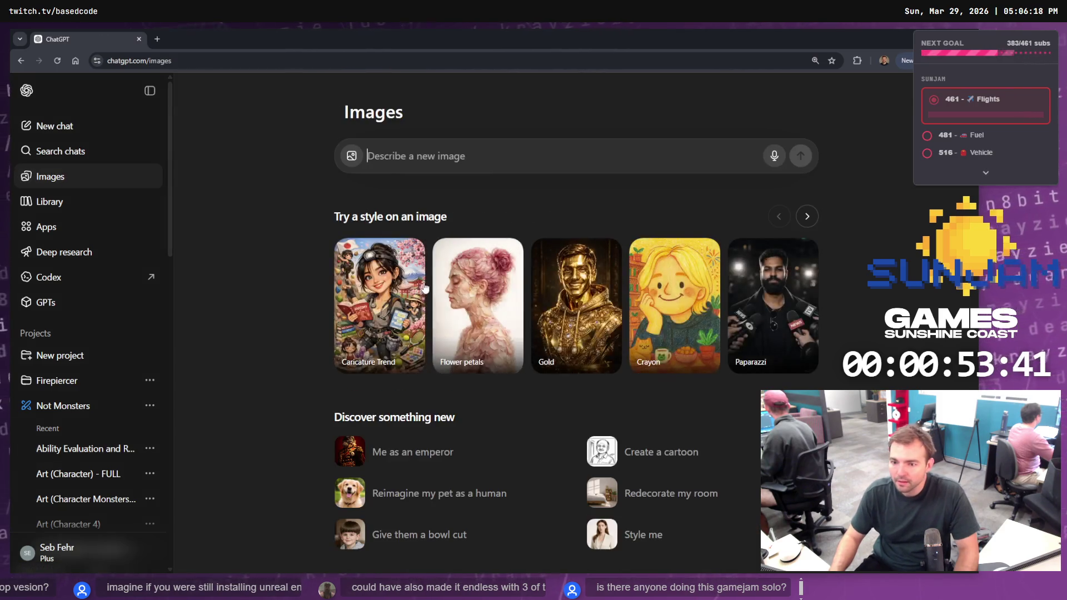
scroll(507, 411, down, 5)
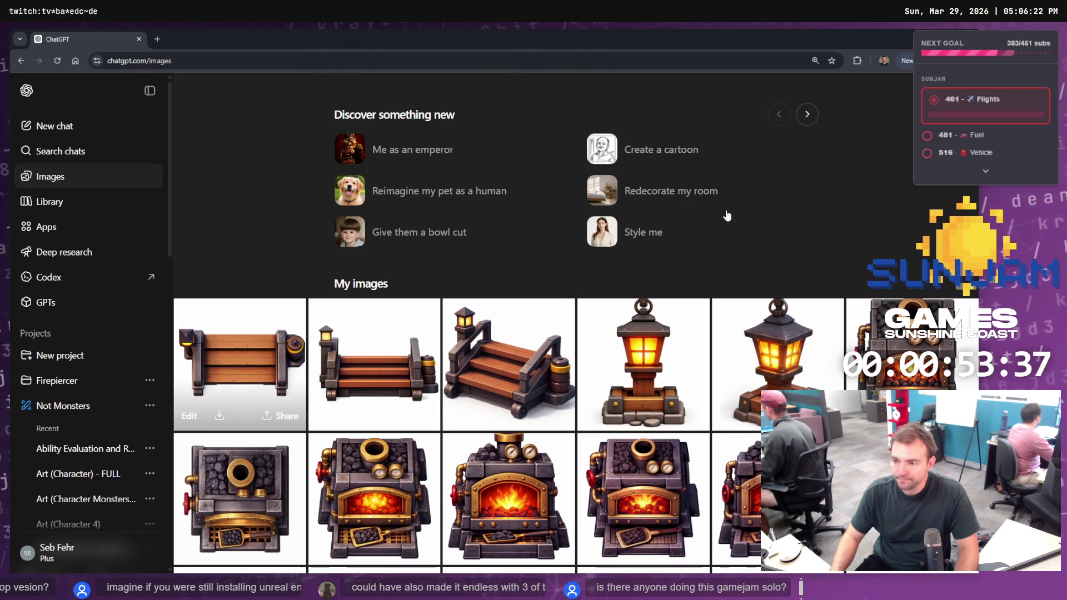
click(239, 378)
click(767, 91)
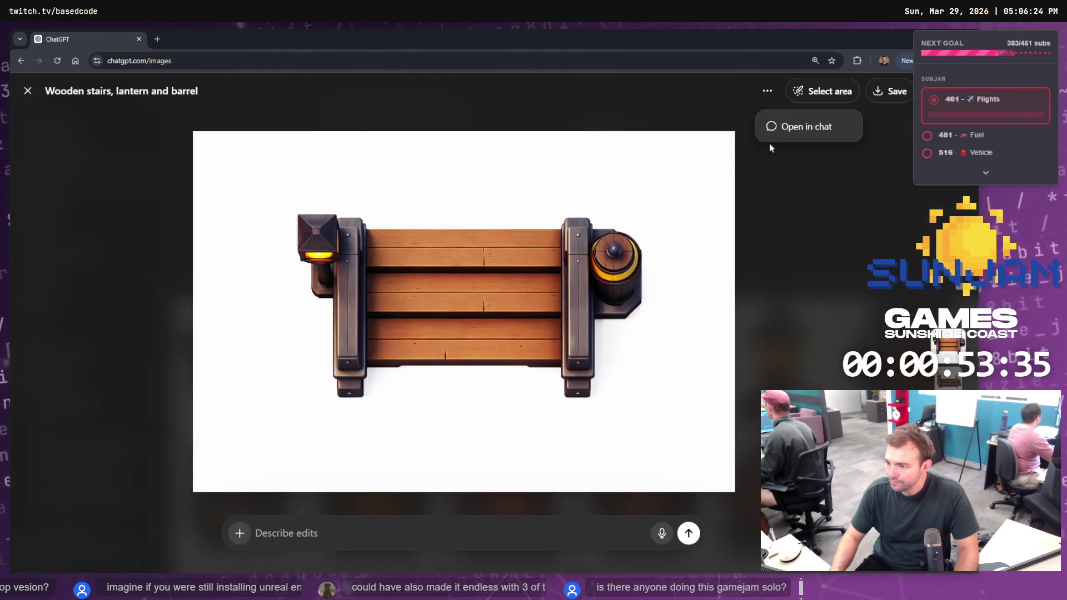
click(817, 127)
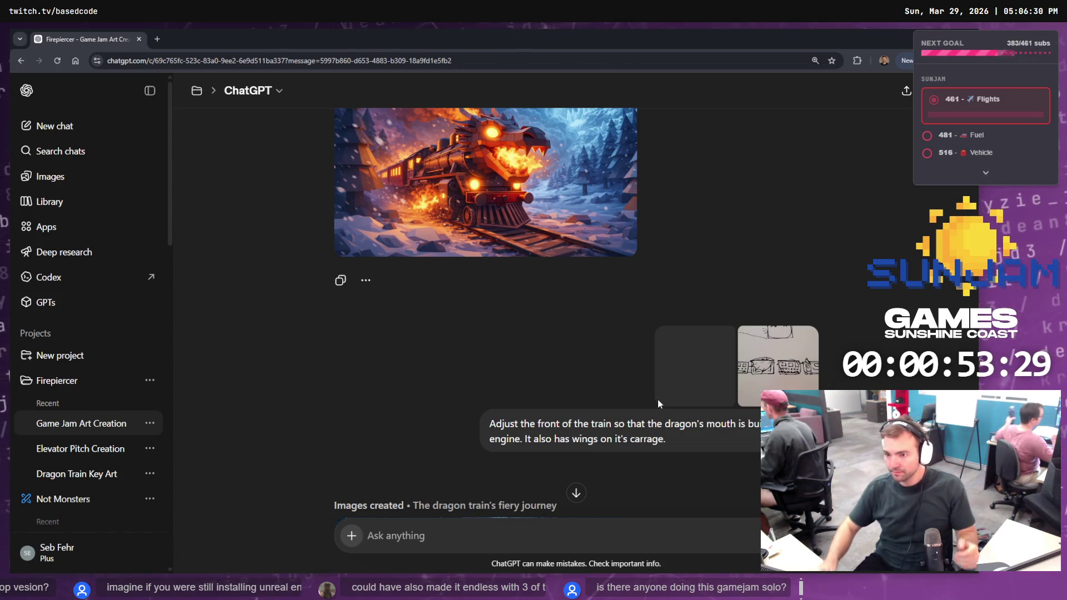
Scroll to the train-stairs prompt and begin editing it
scroll(576, 333, down, 10)
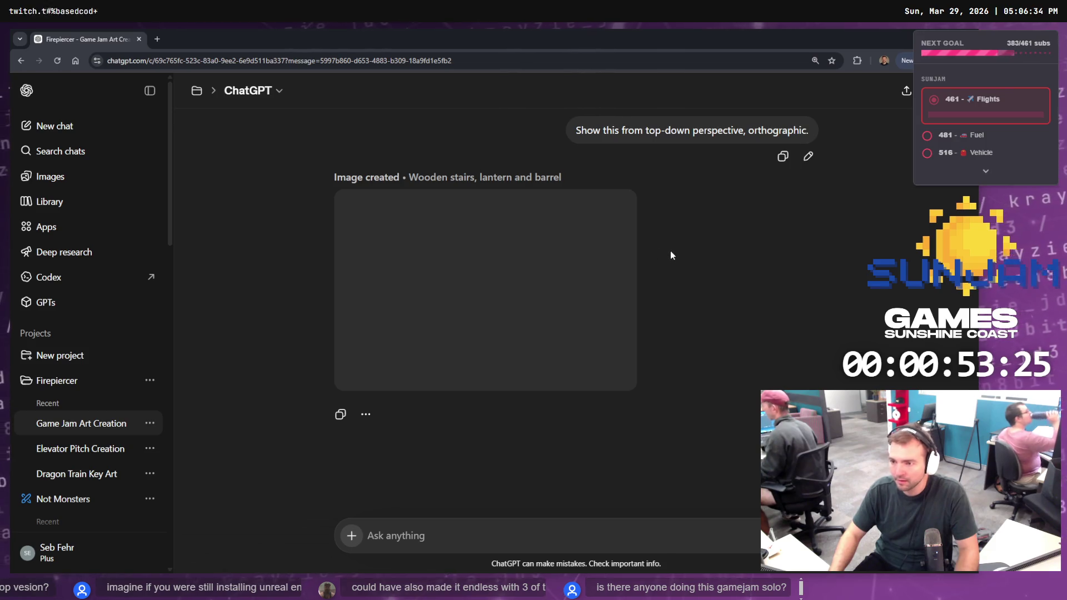
middle_click(715, 219)
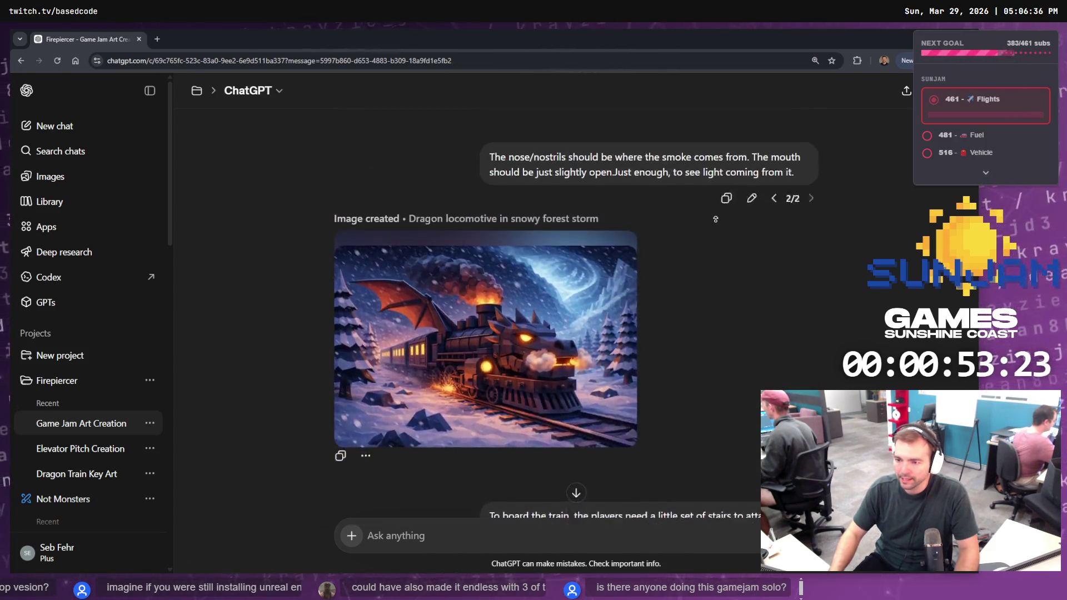
scroll(716, 219, up, 5)
scroll(723, 250, down, 10)
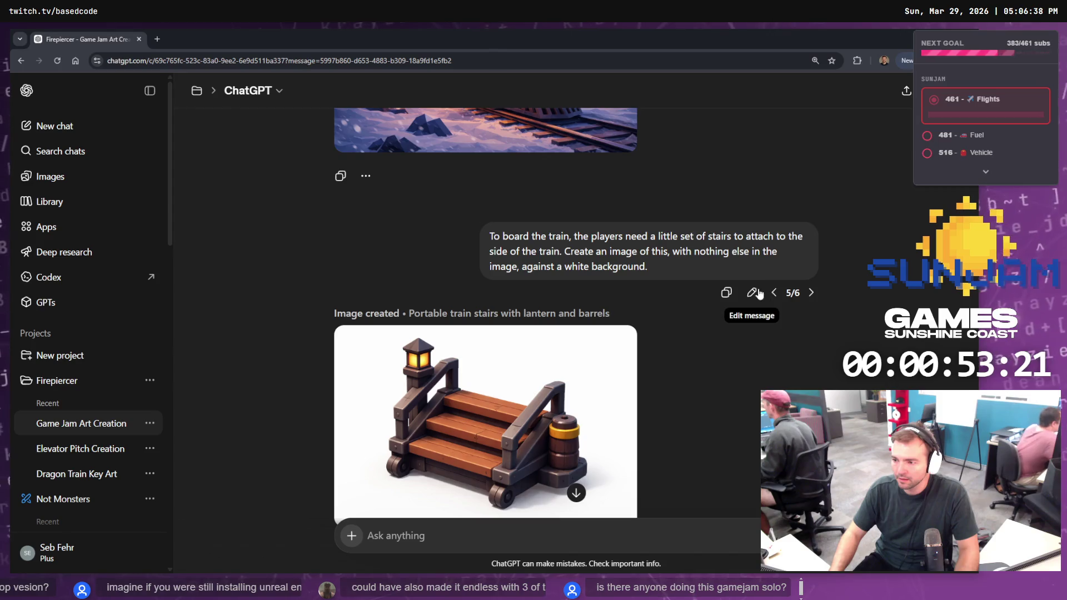
click(757, 293)
Replace the stairs prompt with a textless, construction-style sign warning the bridge ahead is broken
key(ctrl+a)
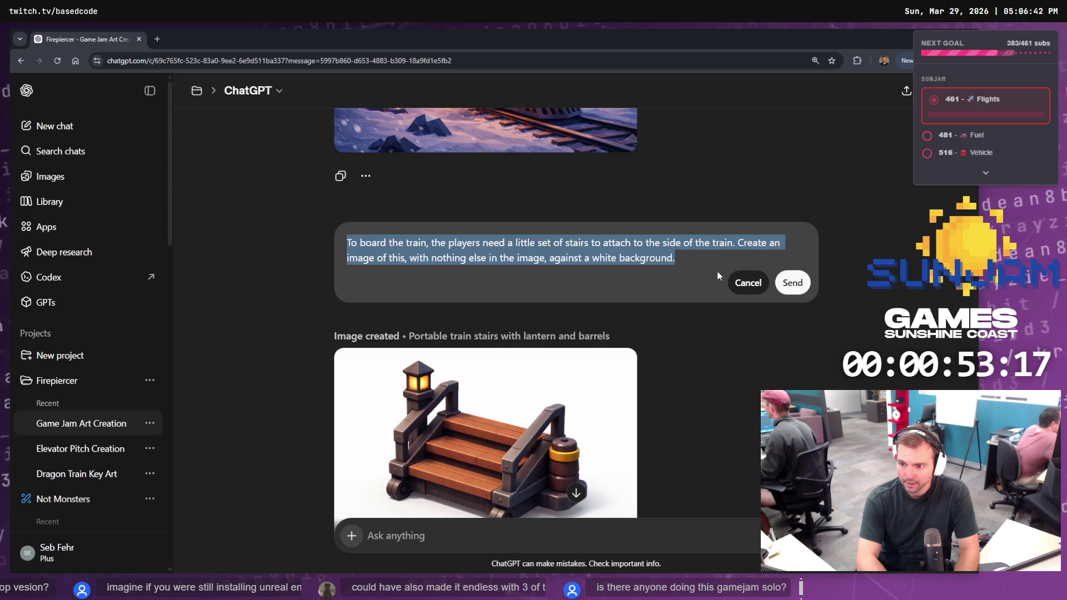
text(There's)
key(ctrl+a)
key(BackSpace)
text(Ther)
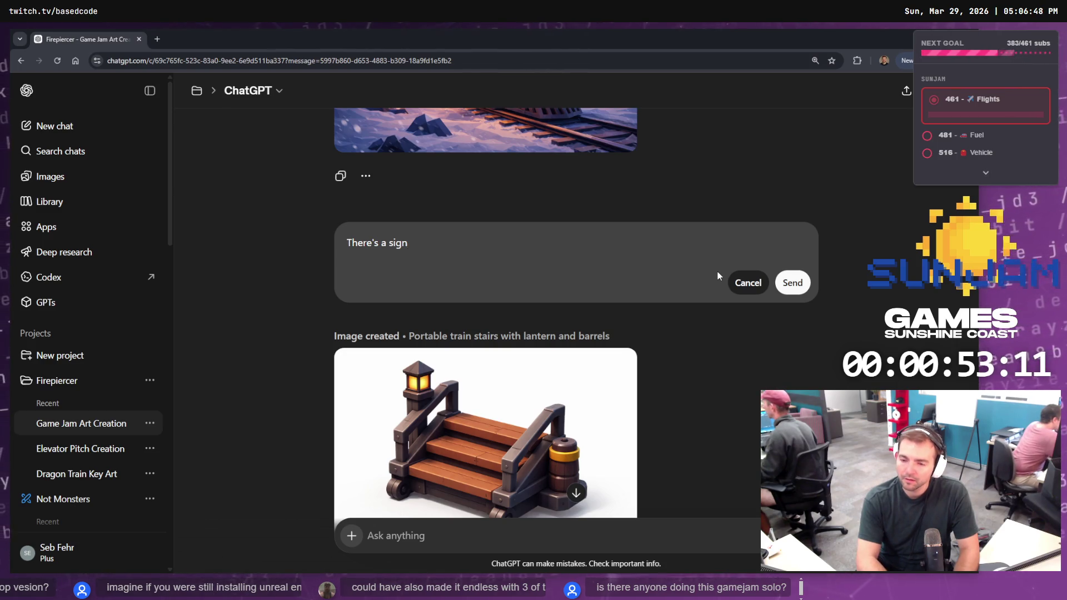
text(in this worl)
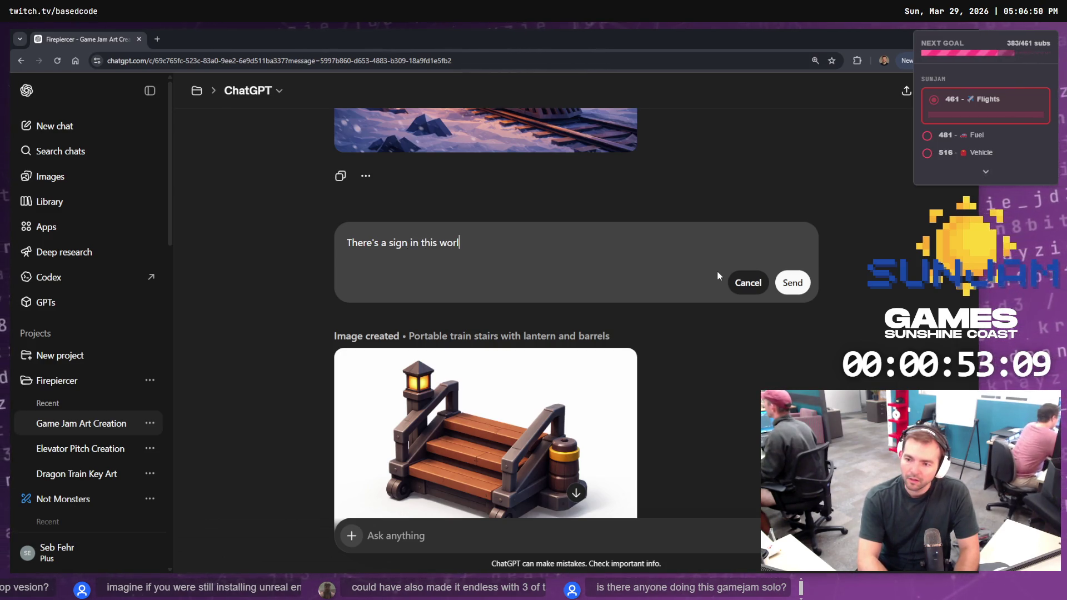
text(d, war)
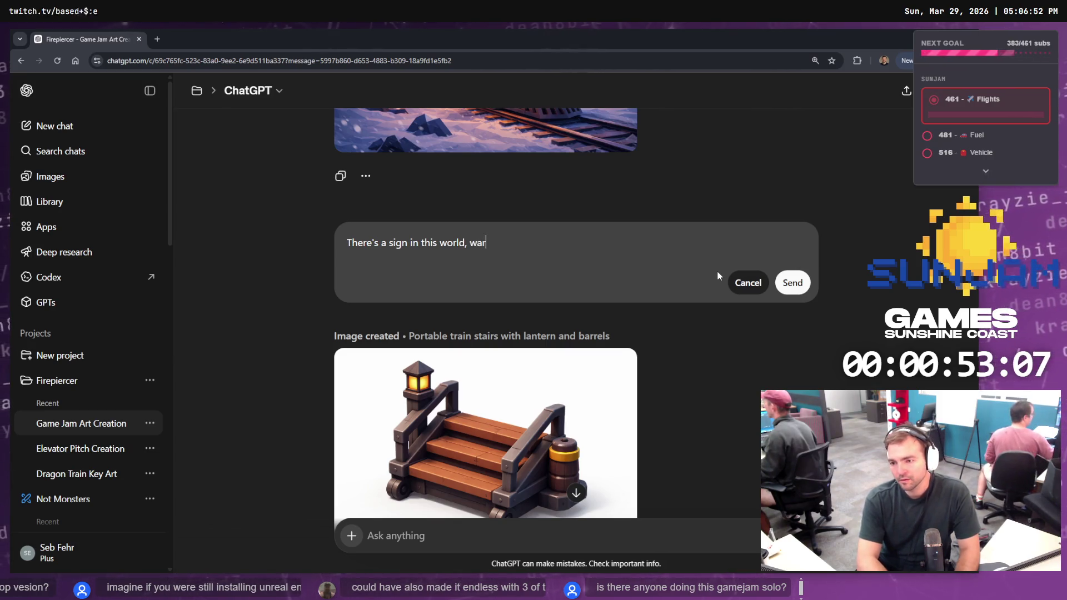
text(at hte)
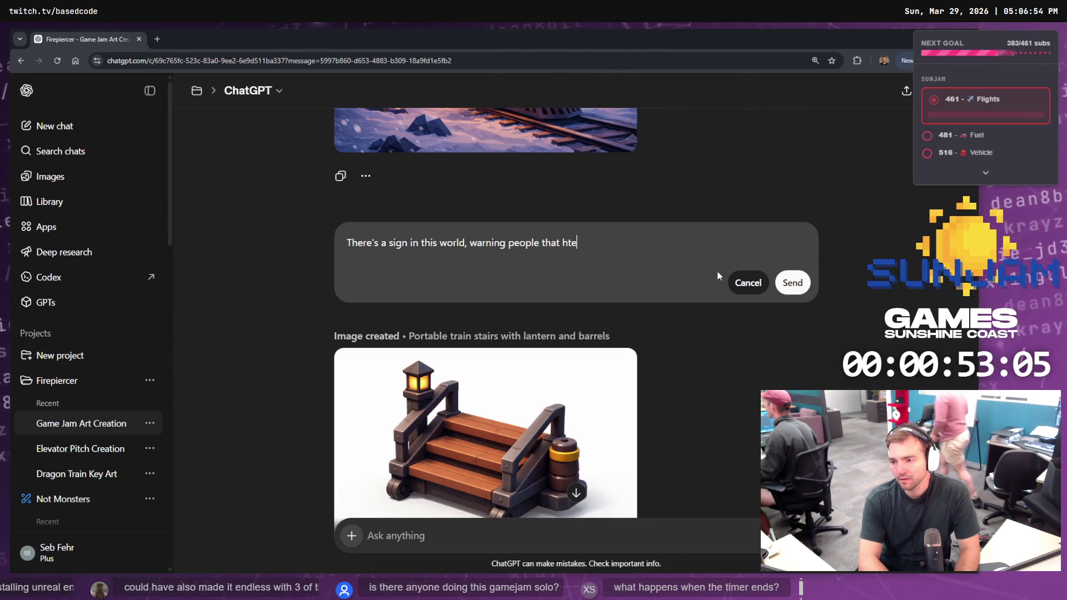
key(BackSpace)
key(BackSpace)
key(BackSpace)
text(the bridge )
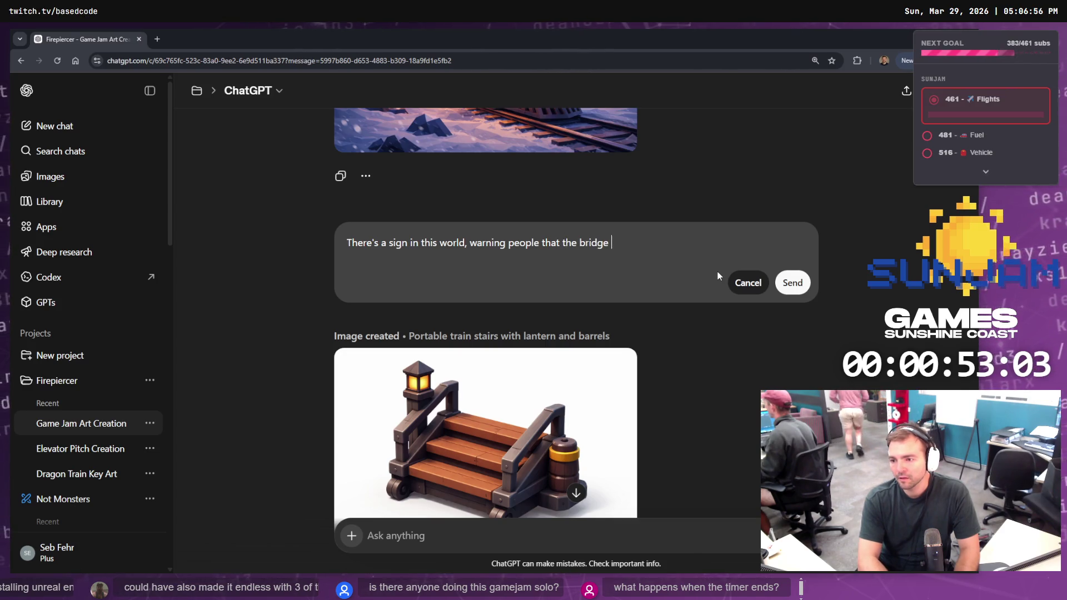
text(up ahead is brok)
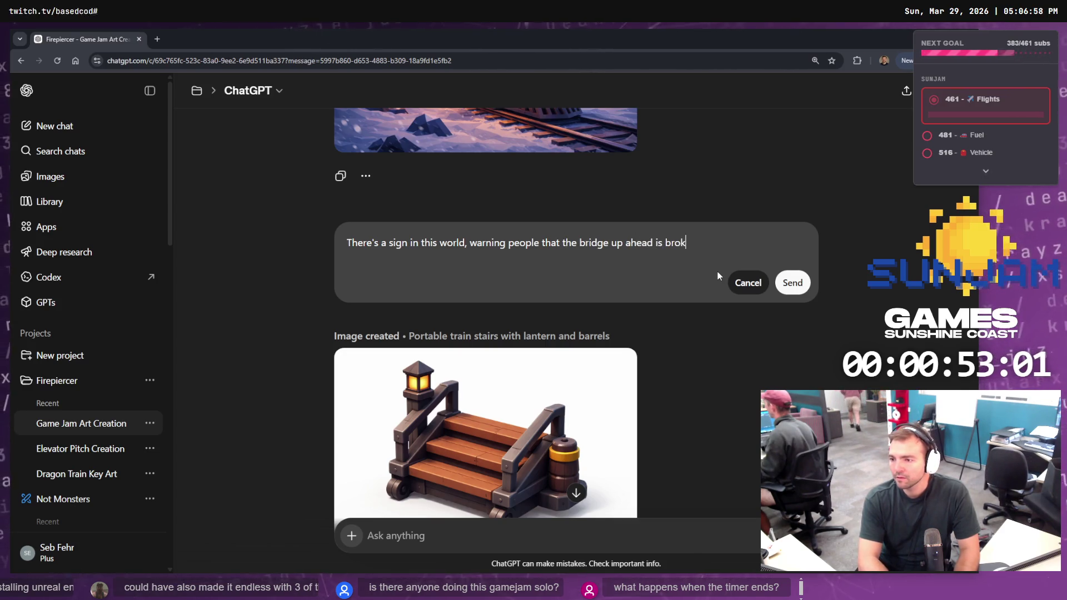
text(ent, but a bit clear icon on)
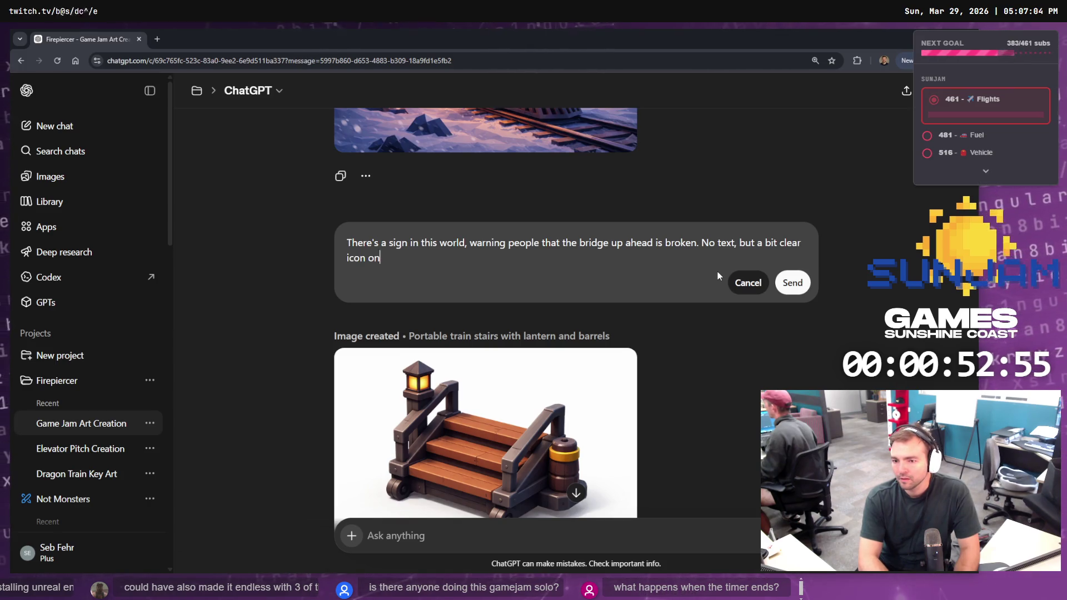
text( a construct)
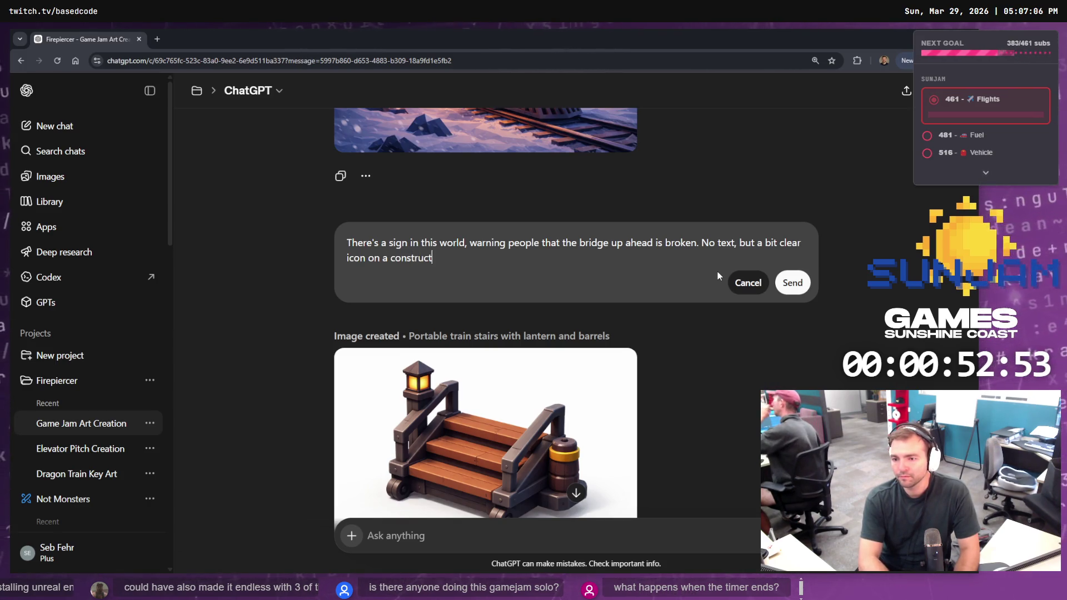
text(ion styl)
text(e si)
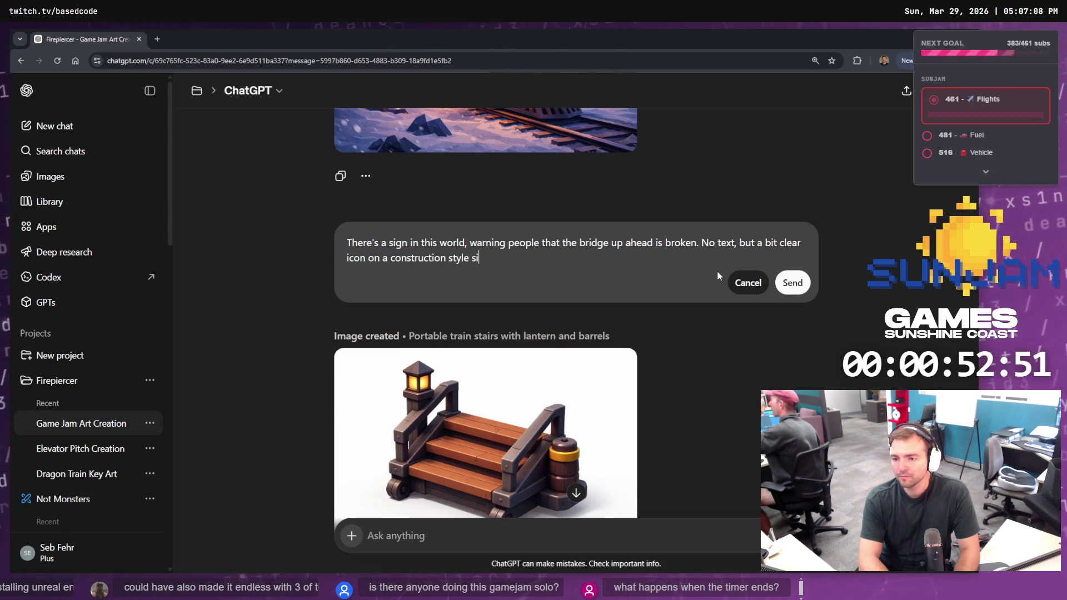
text(. The stle is consistent with the t)
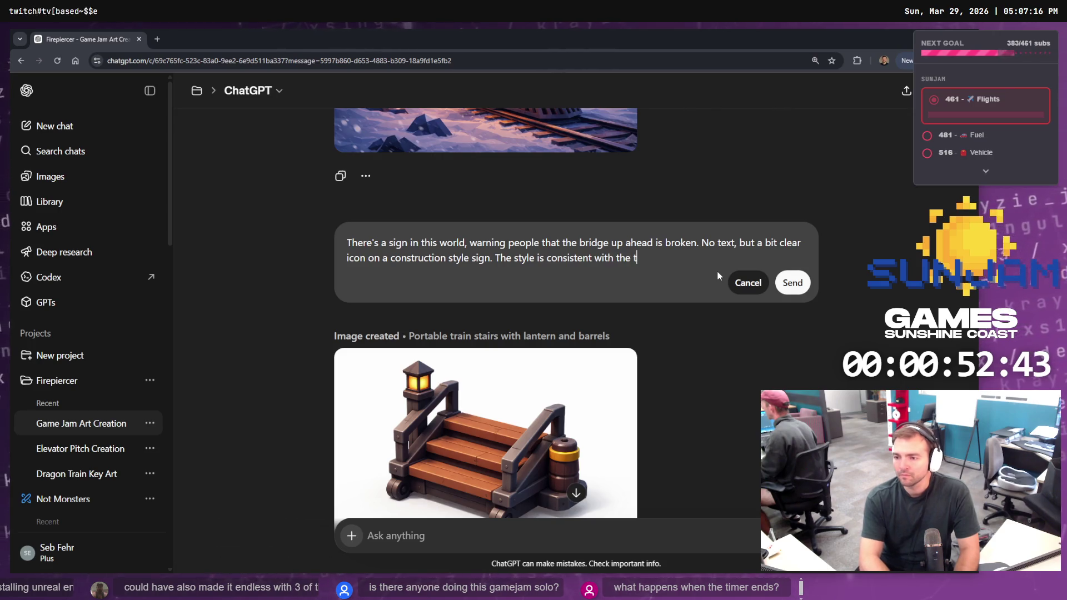
text(.)
Add a second paragraph, 'Create me an image of that', and submit the edited prompt
key(shift+Return)
key(shift+Return)
text(Create me an image of that)
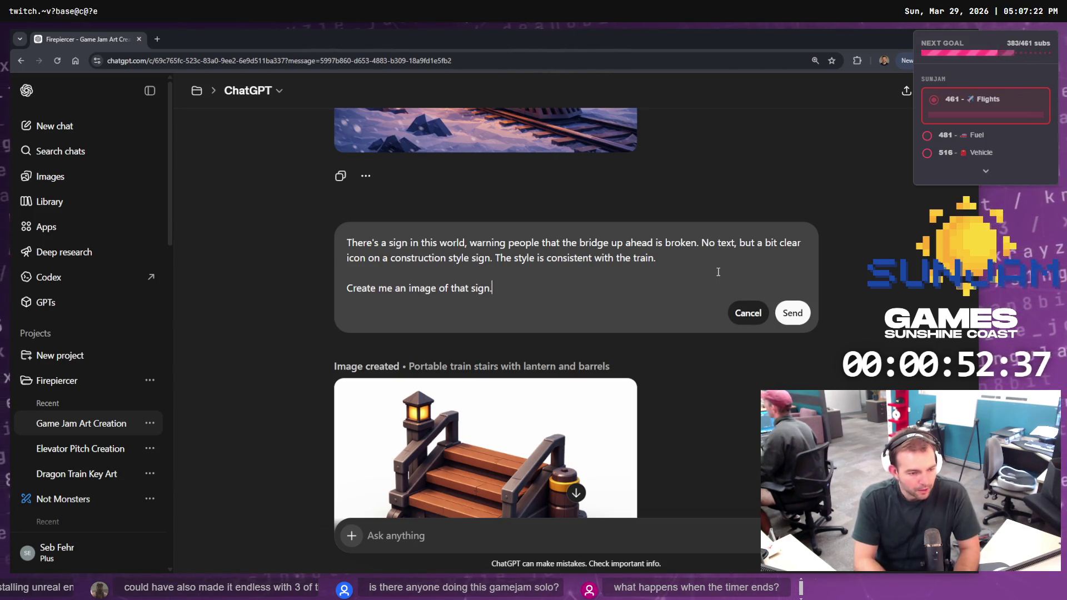
key(shift+Return)
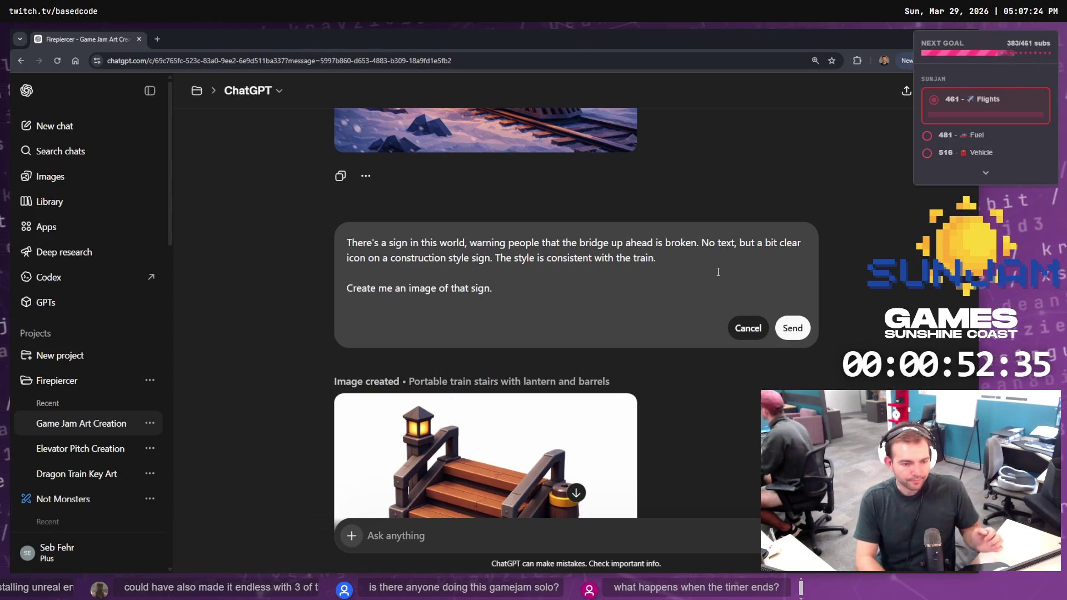
key(BackSpace)
key(Tab)
key(Tab)
key(Return)
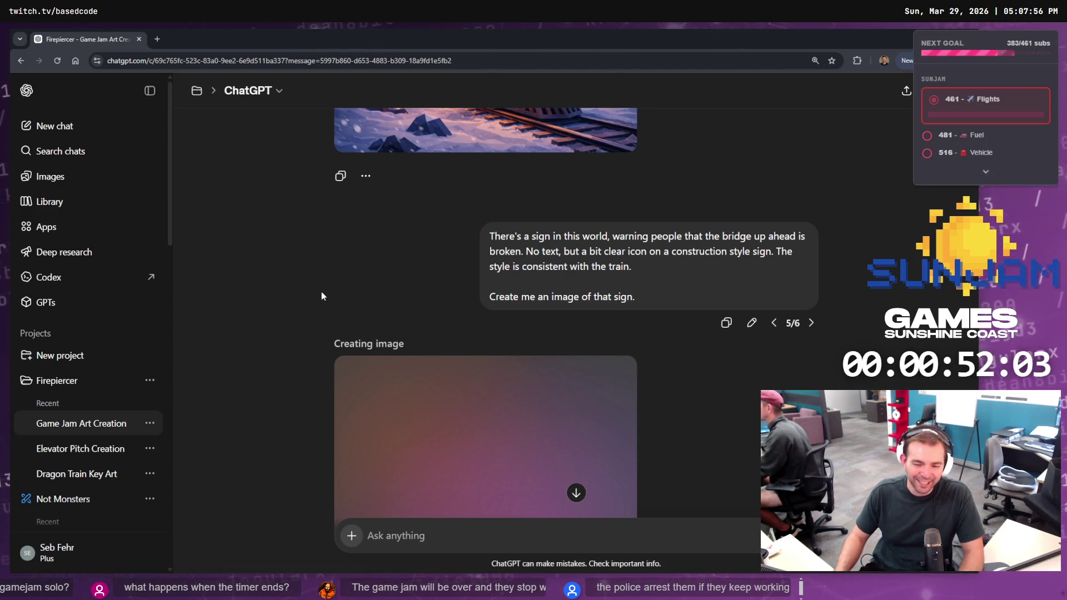
Watch the 'Warning sign in snowy forest' image begin rendering, then move to VS Code
scroll(322, 294, down, 3)
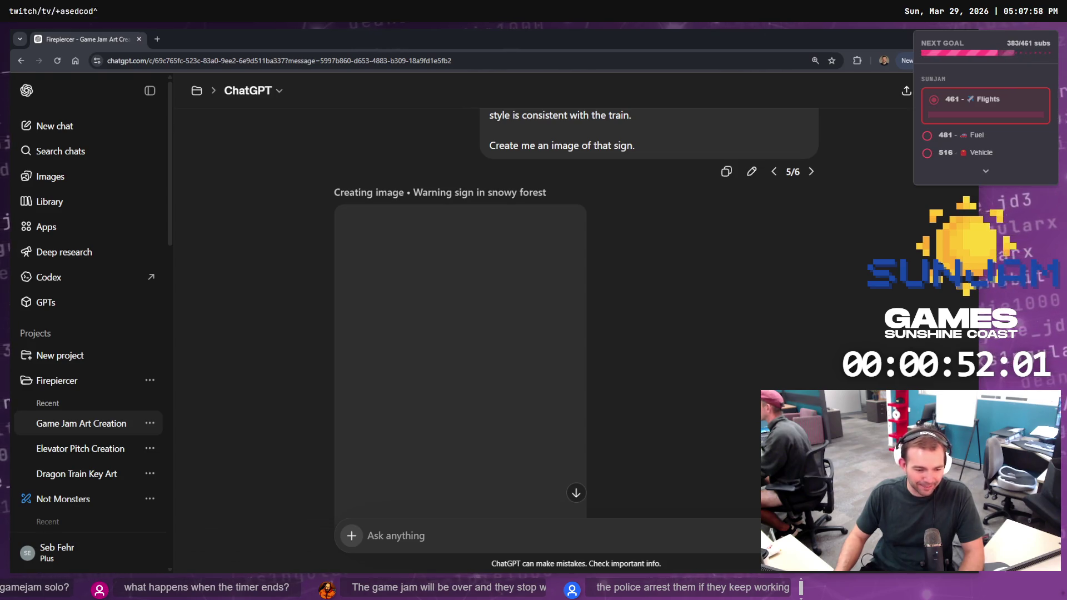
key(alt+Tab)
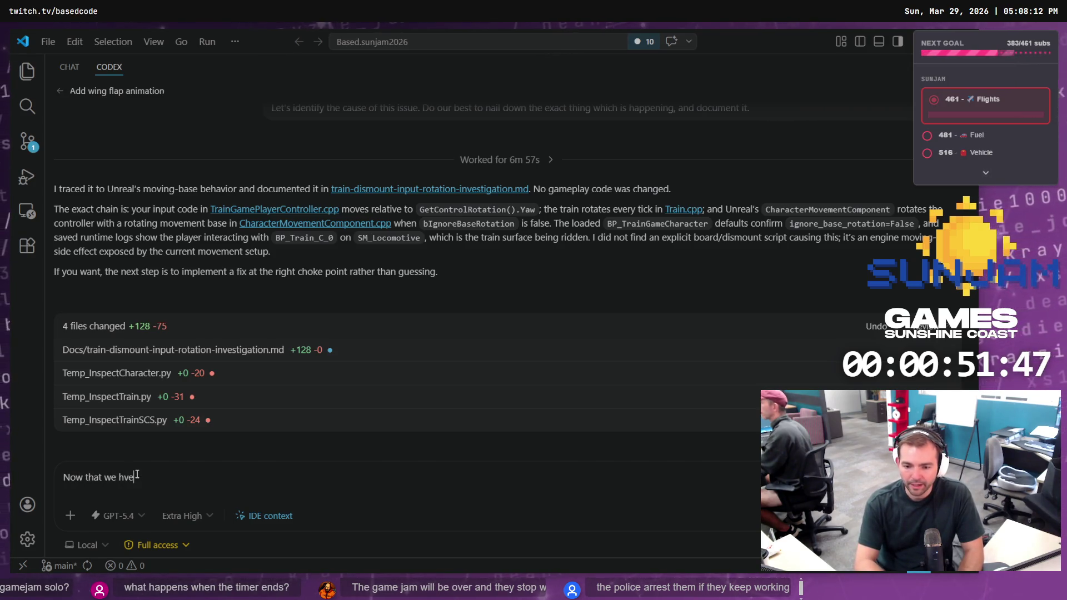
Begin the Codex prompt: now that the problem is identified, prepare a fix plan
text(that we)
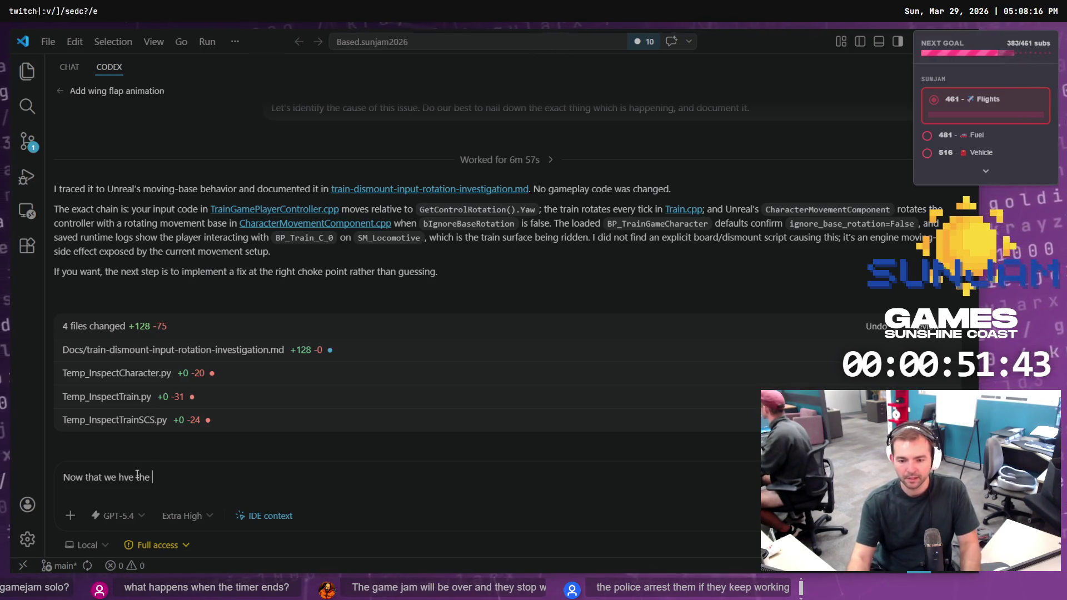
text( have the )
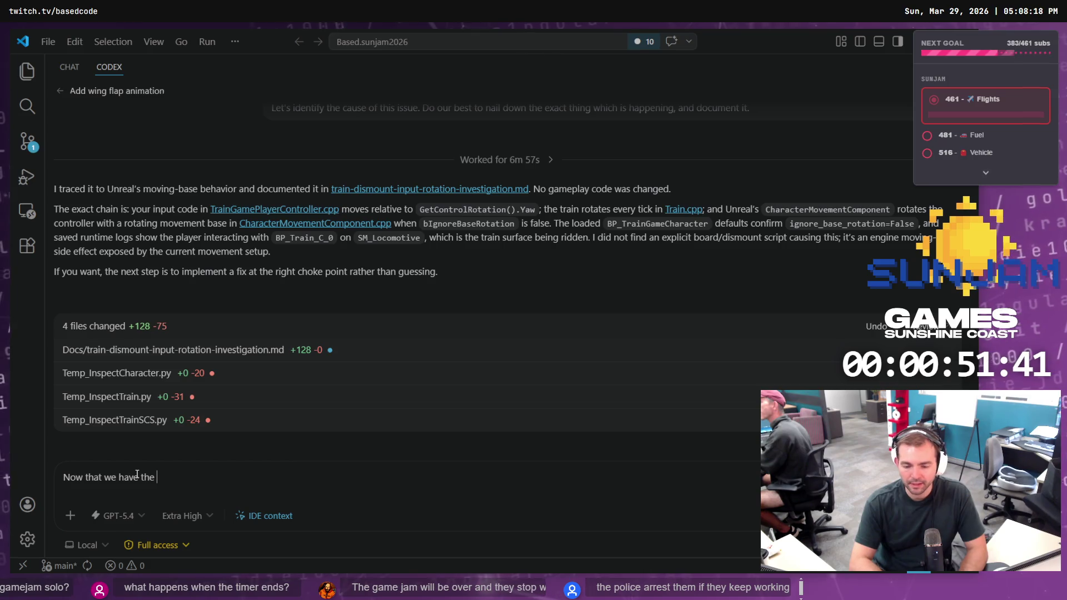
text(problem de)
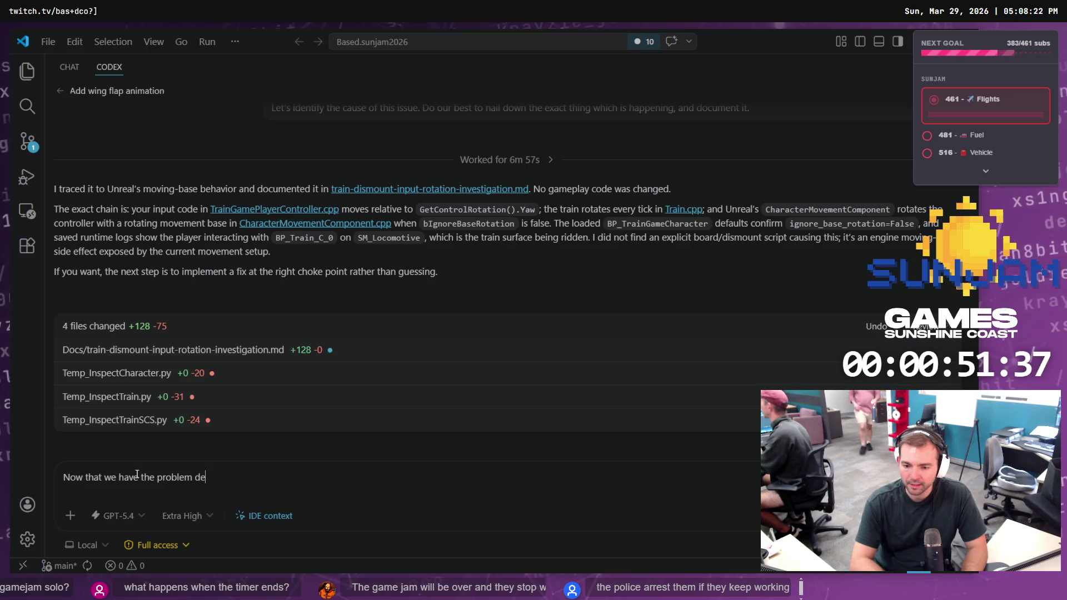
key(BackSpace)
key(BackSpace)
text(identified, pre)
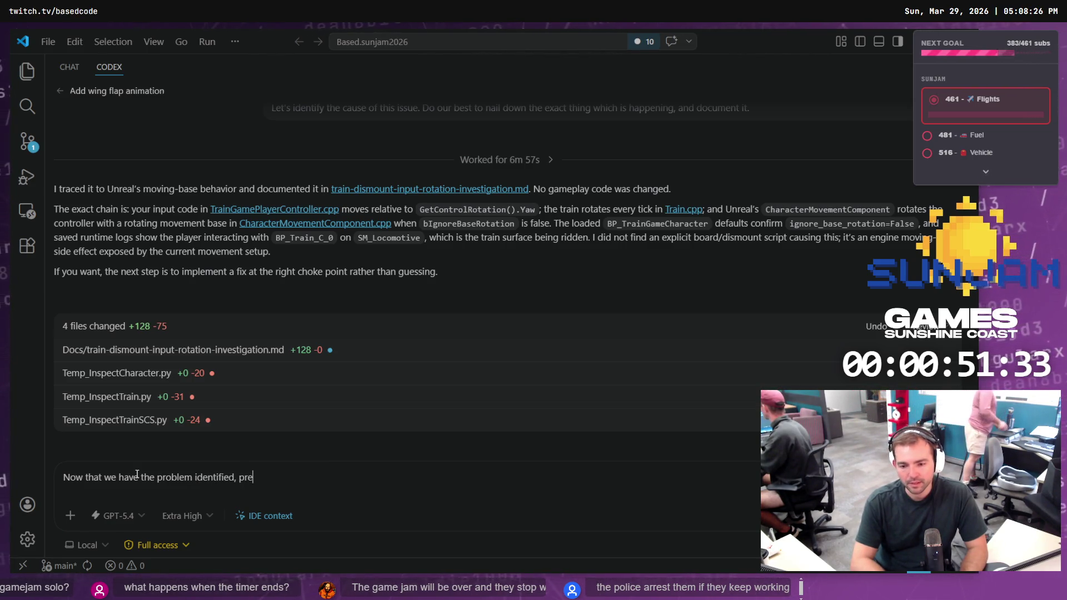
text(pare a)
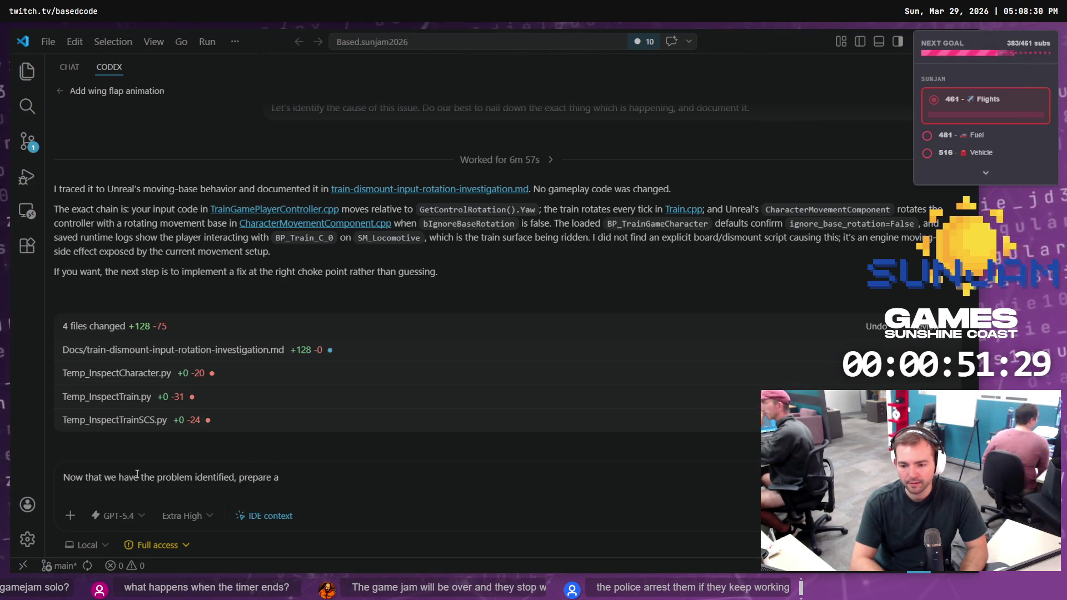
key(ctrl+BackSpace)
key(ctrl+BackSpace)
text(prepare a)
key(BackSpace)
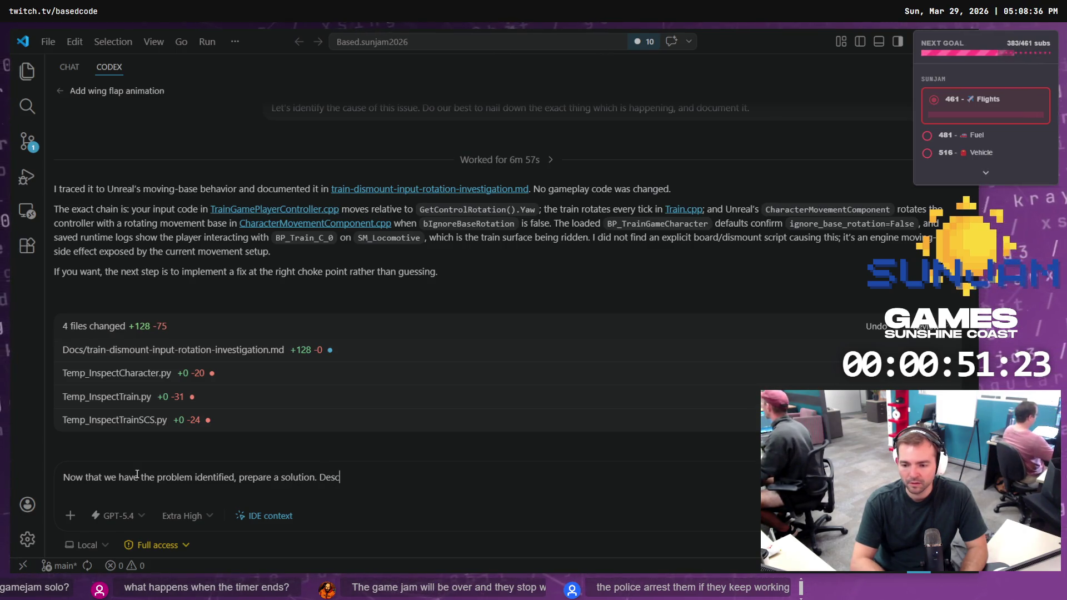
Ask Codex to describe the changes and why the fix won't cause regressions, and send it
text(ibe what we'll)
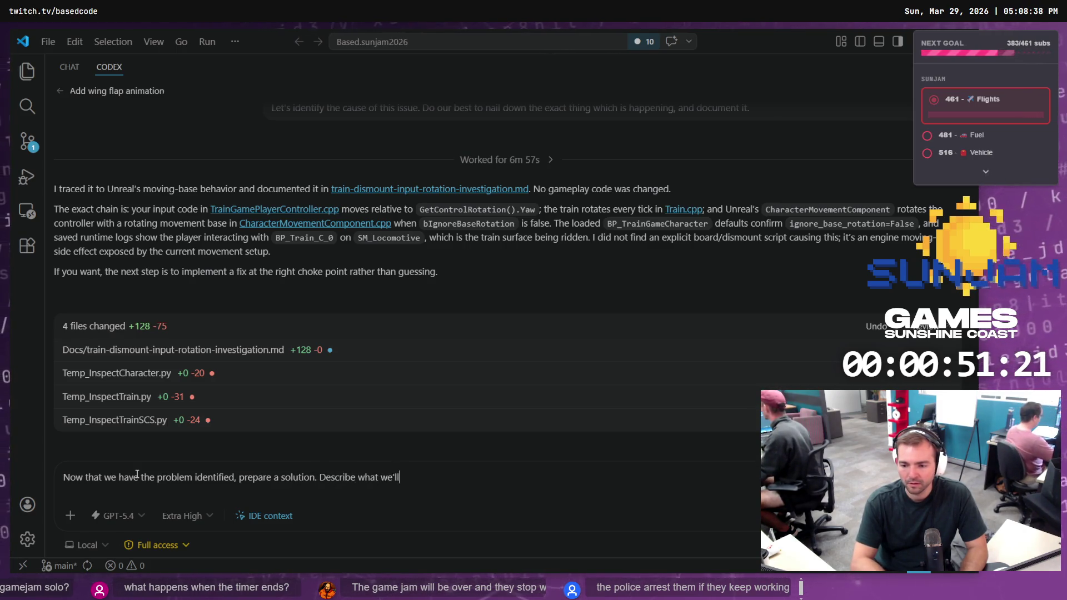
text( chagne)
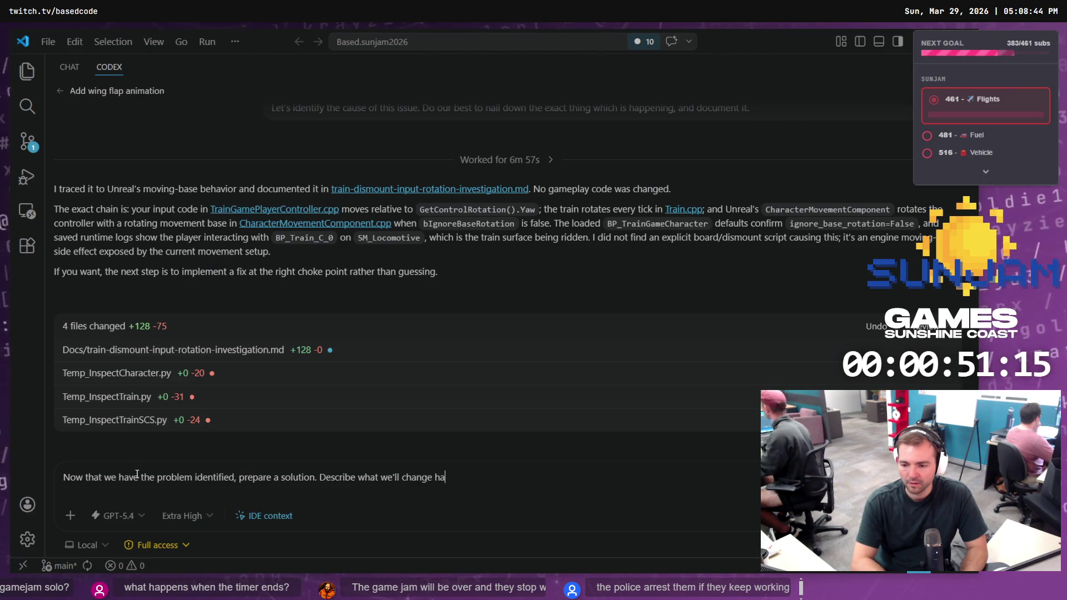
text(w it wil f)
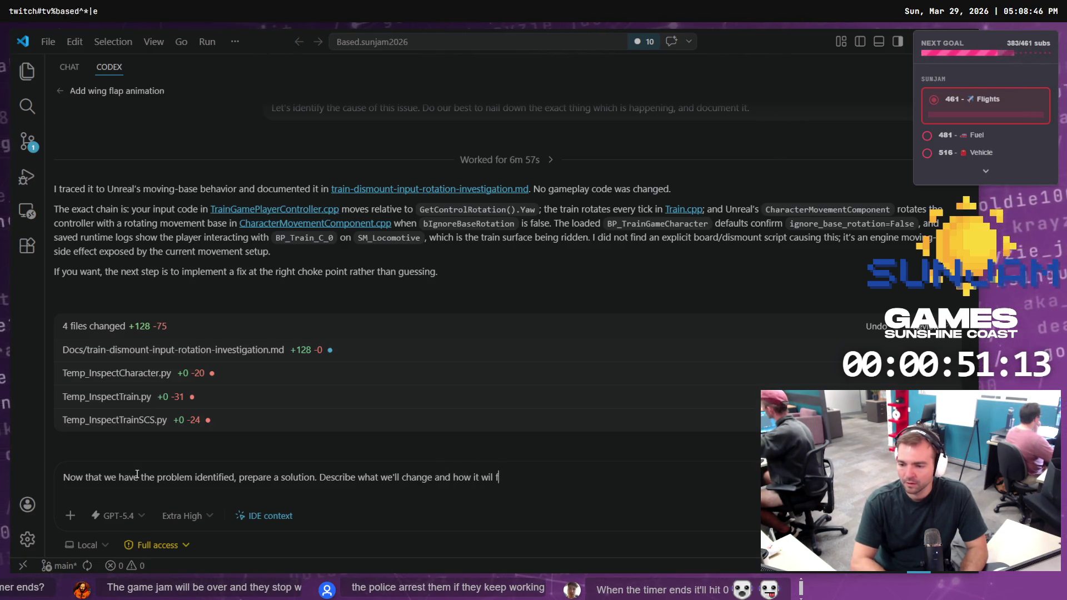
text(. Make s)
text(;)
key(BackSpace)
key(BackSpace)
text('e)
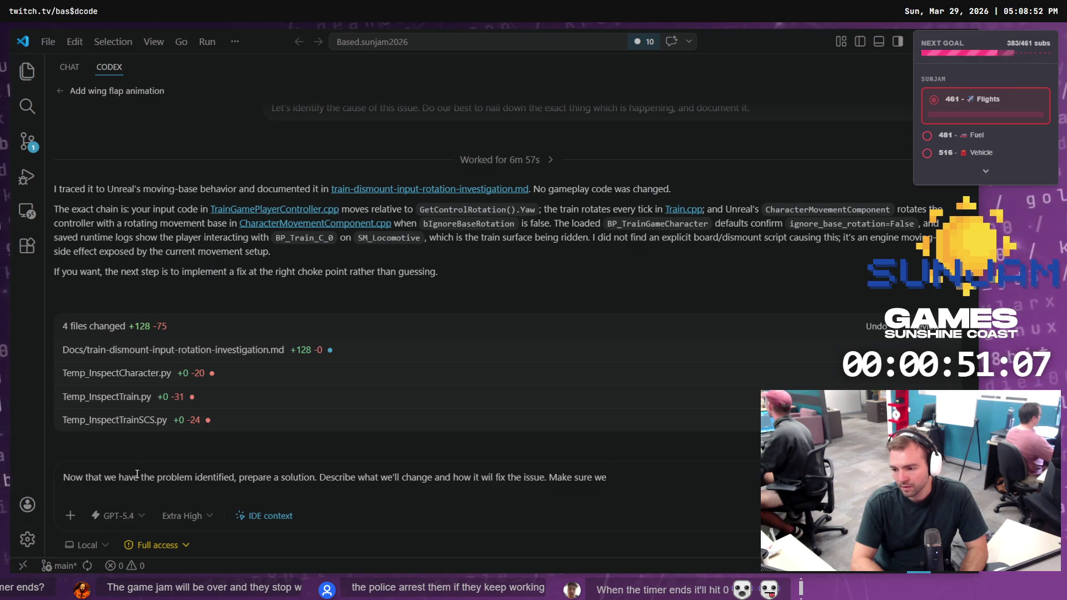
key(BackSpace)
key(BackSpace)
key(BackSpace)
text(re clear on whty)
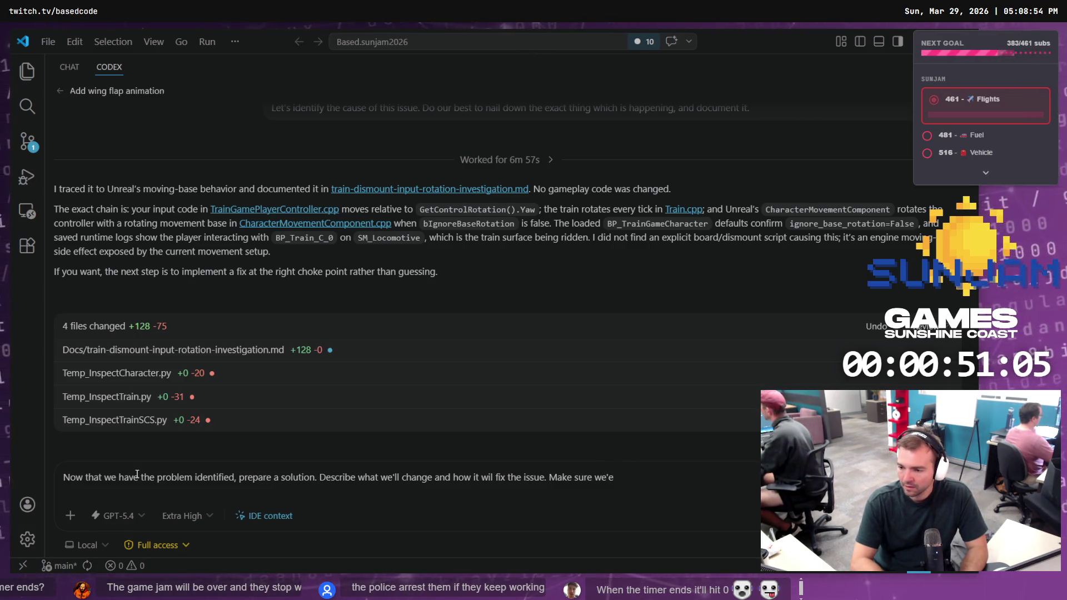
key(BackSpace)
key(BackSpace)
text(y the fix won't break a)
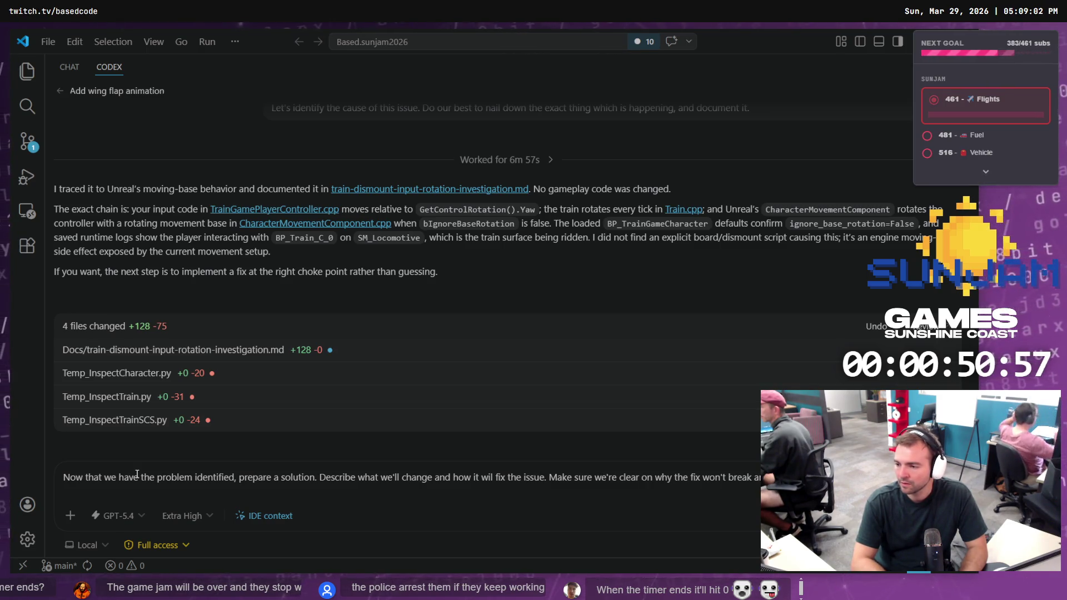
key(Return)
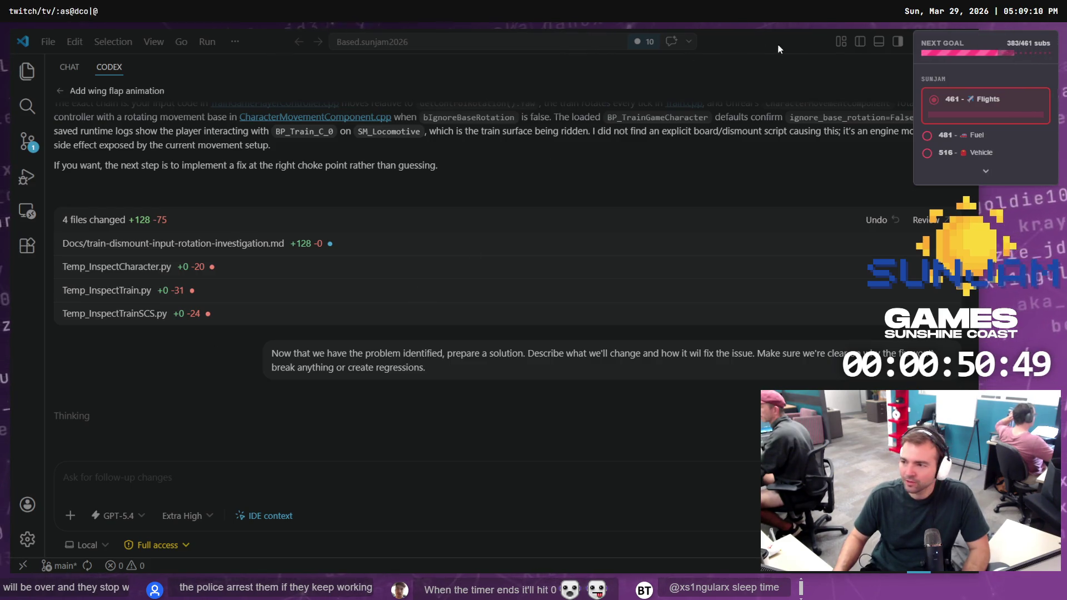
key(alt+Tab)
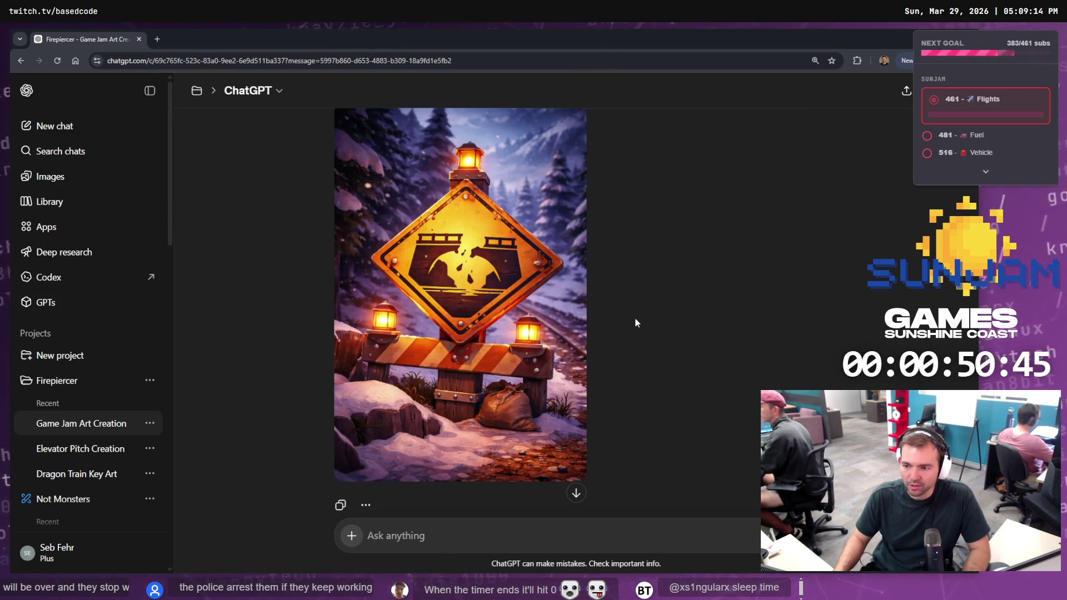
Ask ChatGPT to create the sign on its own, removing the rest of the environment
text(Create teh sign)
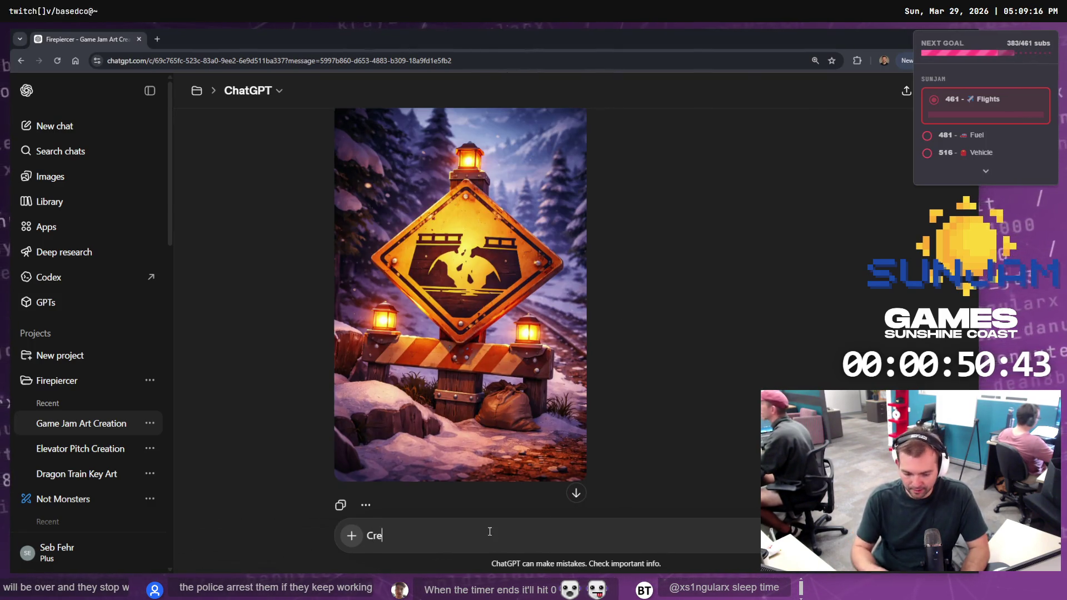
key(BackSpace)
key(BackSpace)
key(BackSpace)
text(the si)
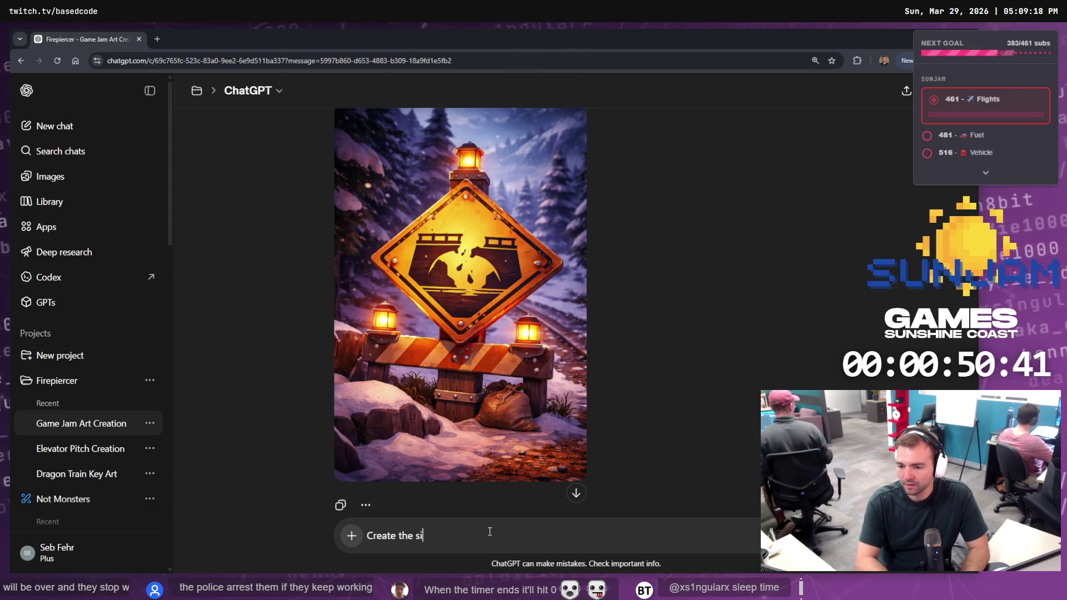
text(gn on it's own. Remove the rest o)
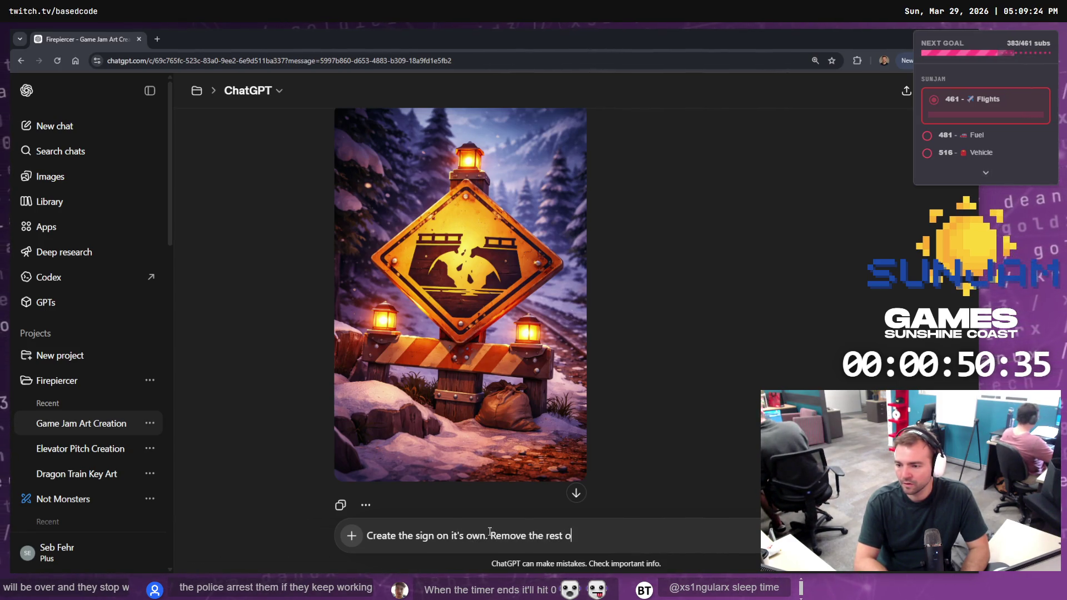
text(f the environment. White back)
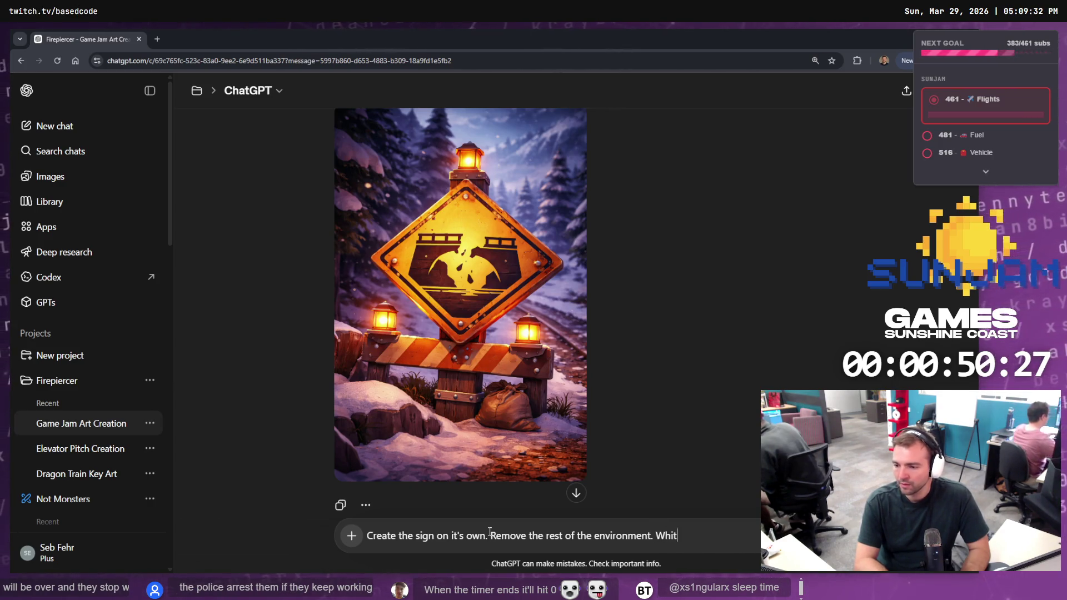
key(Return)
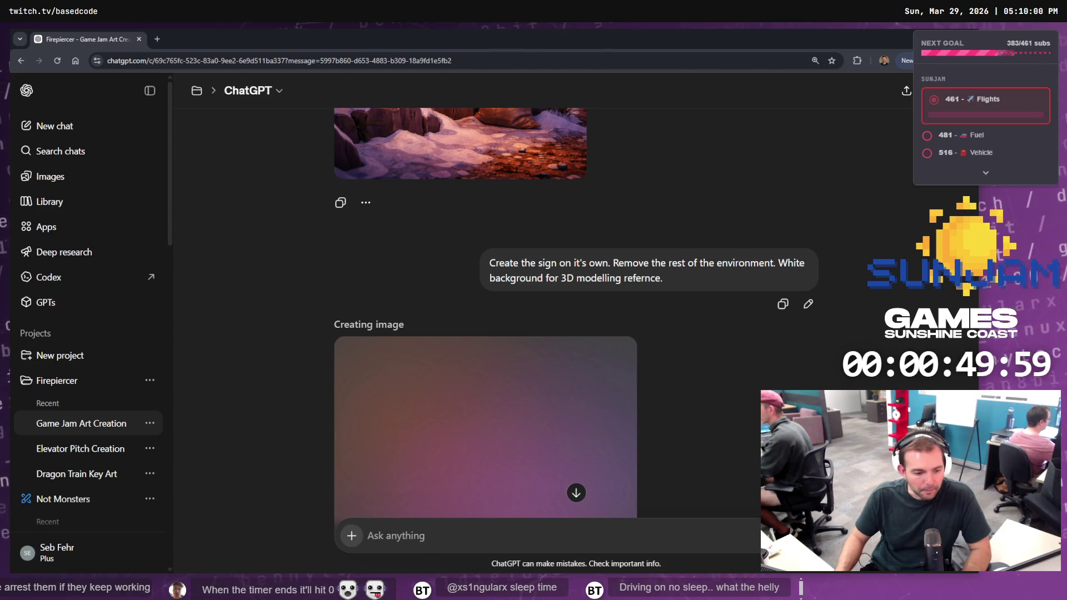
Check the Rider build and the rendering sign image, then return to Codex
key(alt+Tab)
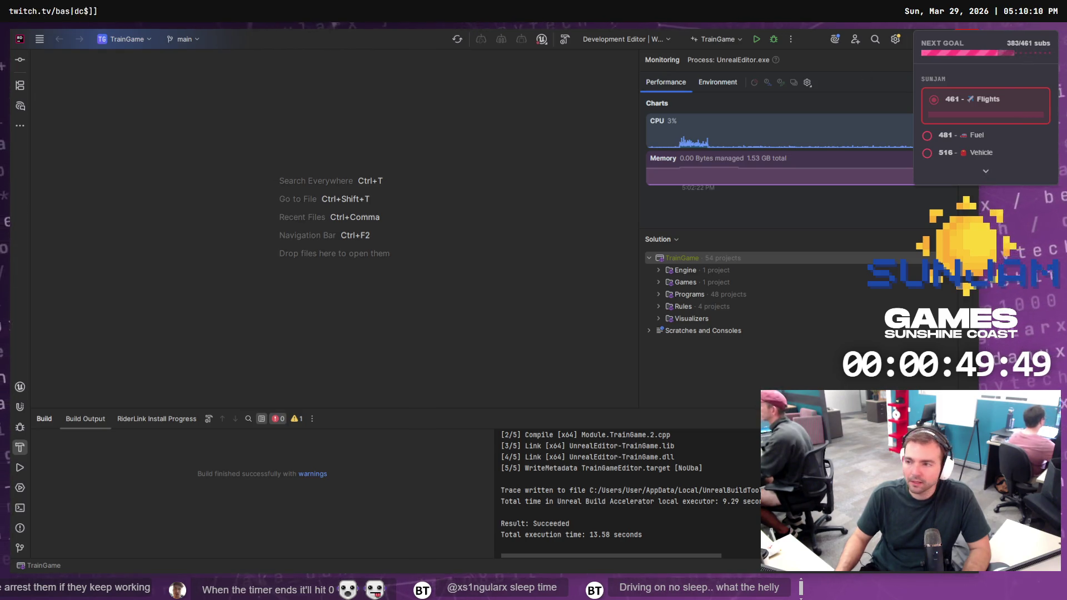
key(alt+Tab)
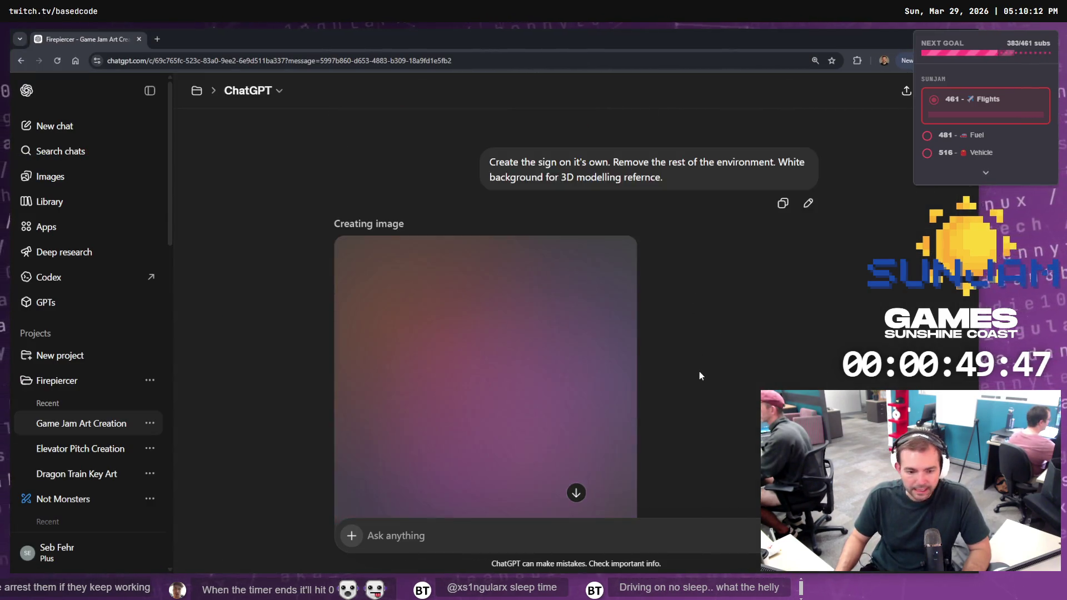
scroll(699, 375, down, 3)
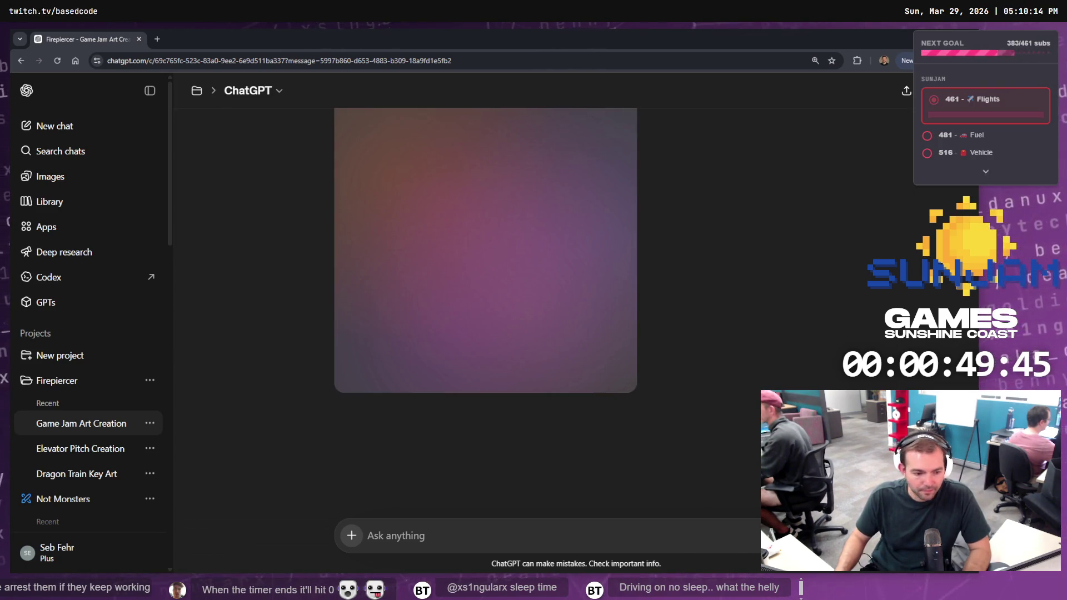
key(alt+Tab)
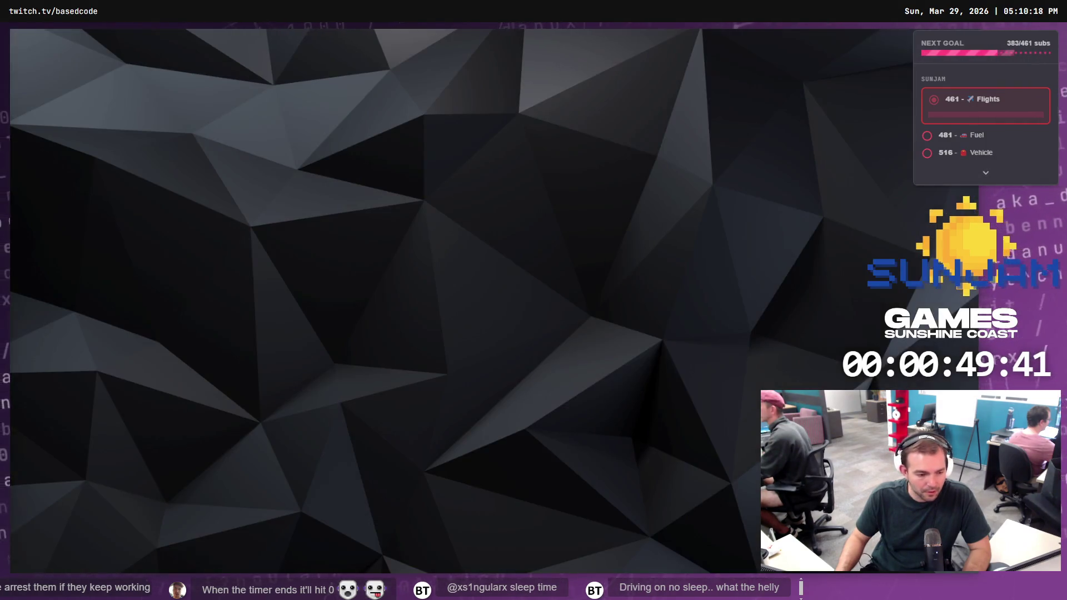
key(alt+Tab)
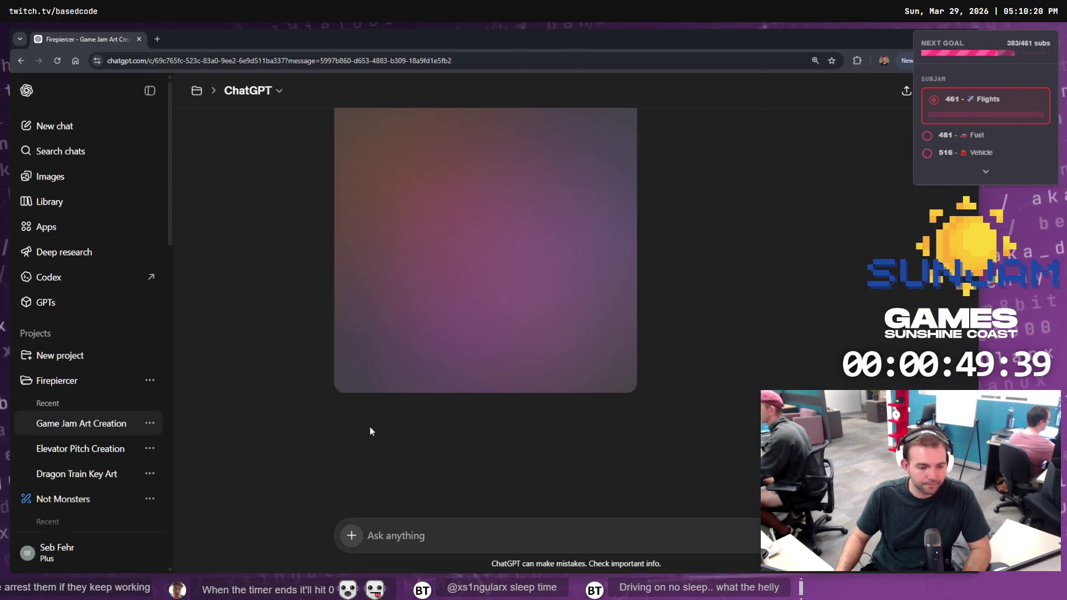
scroll(445, 365, up, 2)
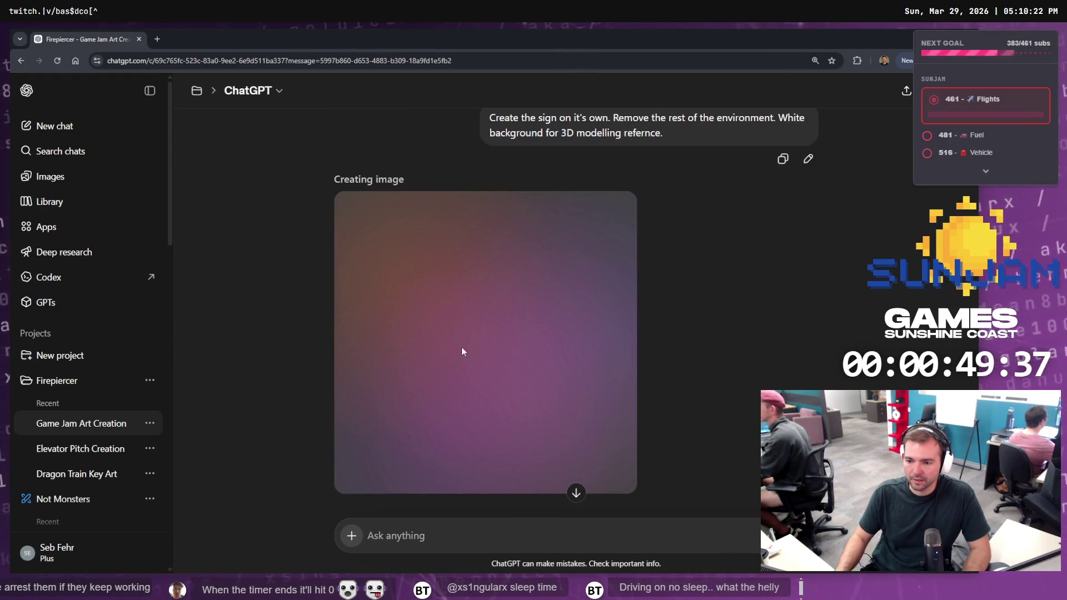
key(alt+Tab)
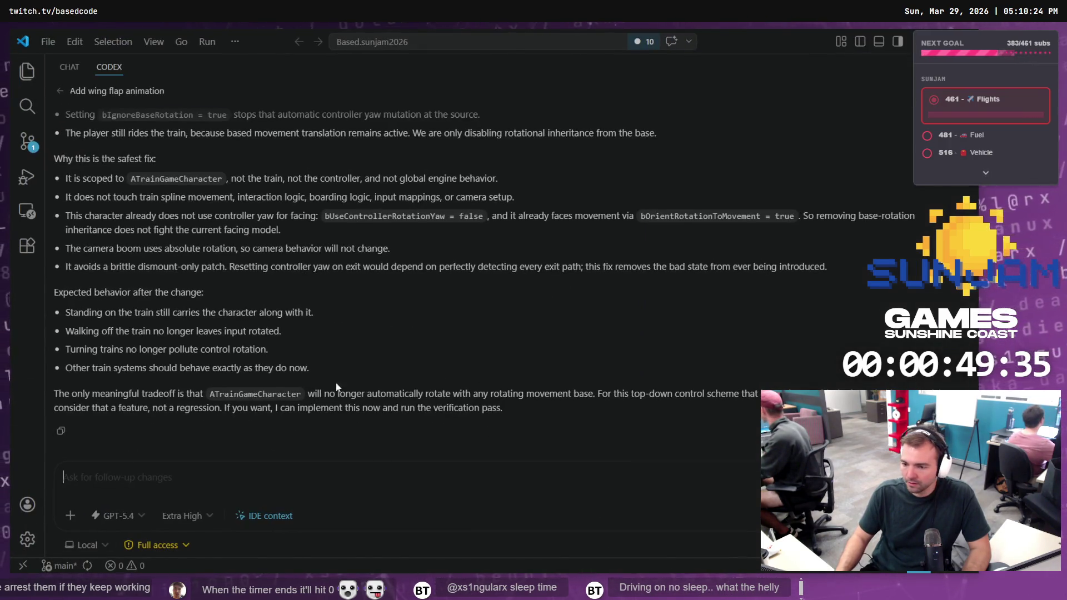
Review the bIgnoreBaseRotation proposal and reply 'Go ahead and implement the solution'
scroll(158, 317, up, 3)
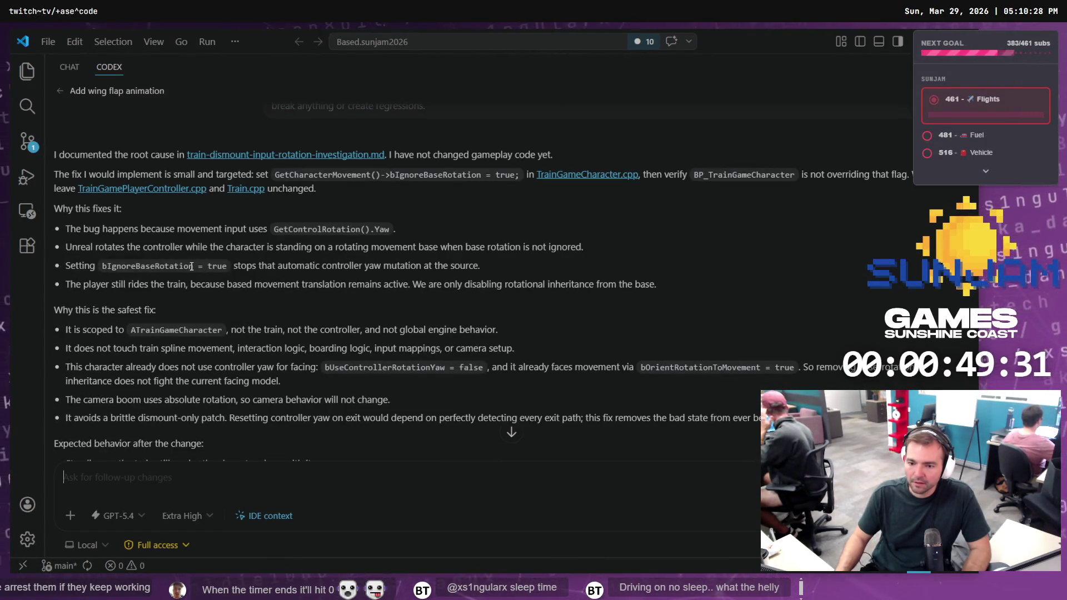
scroll(192, 271, down, 1)
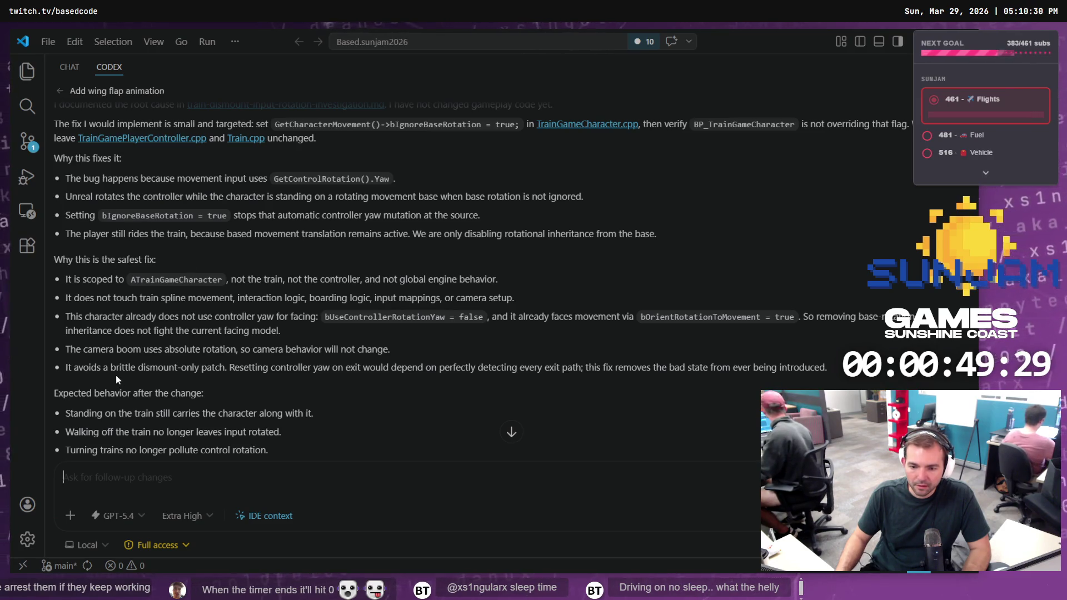
scroll(118, 372, down, 1)
scroll(118, 207, up, 2)
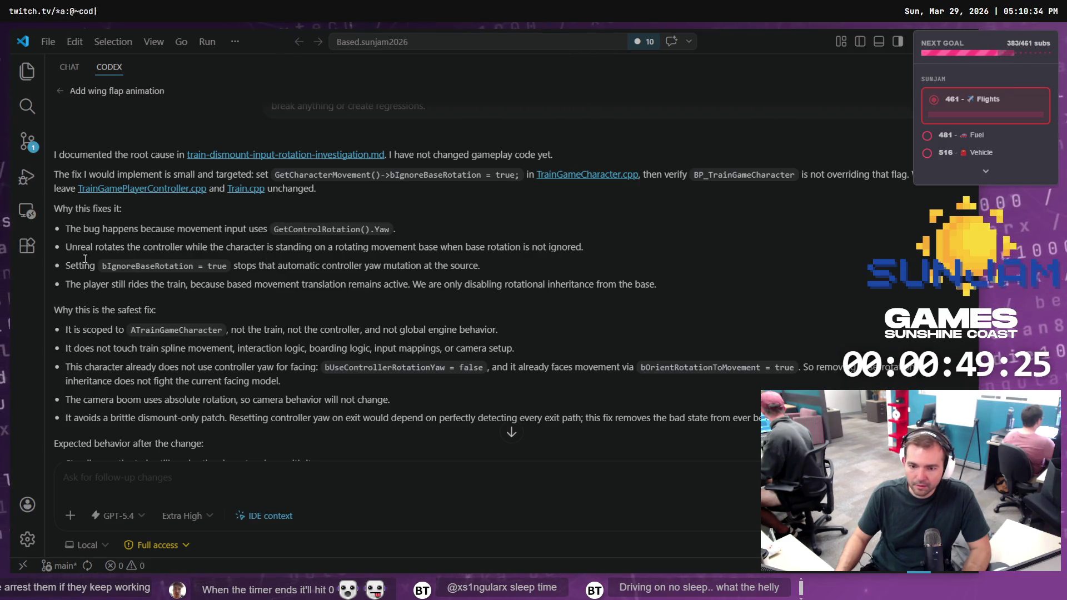
click(120, 481)
text(G)
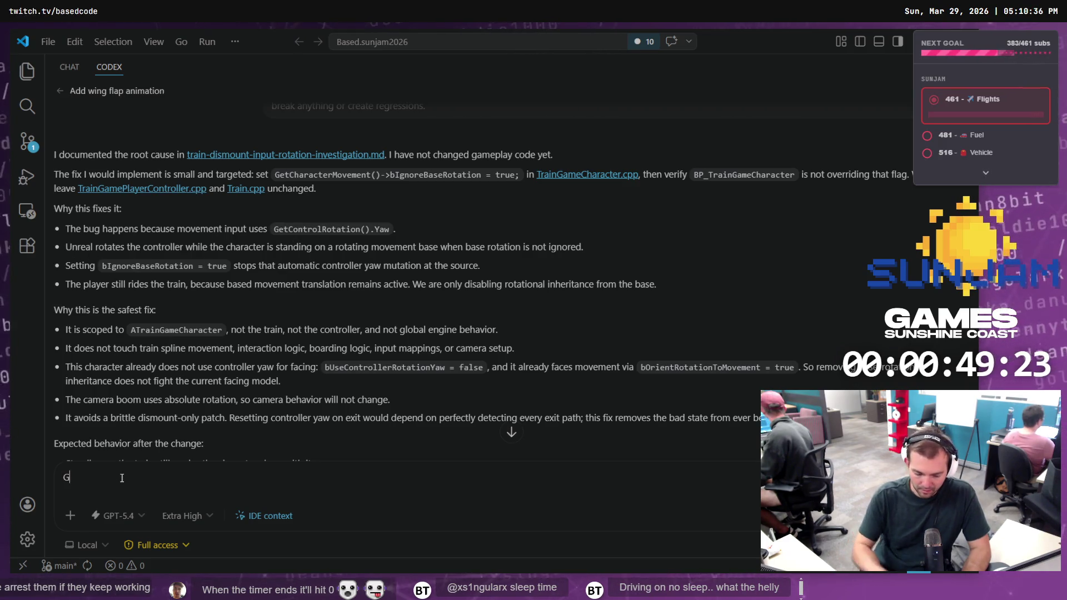
text(o ahead and implement )
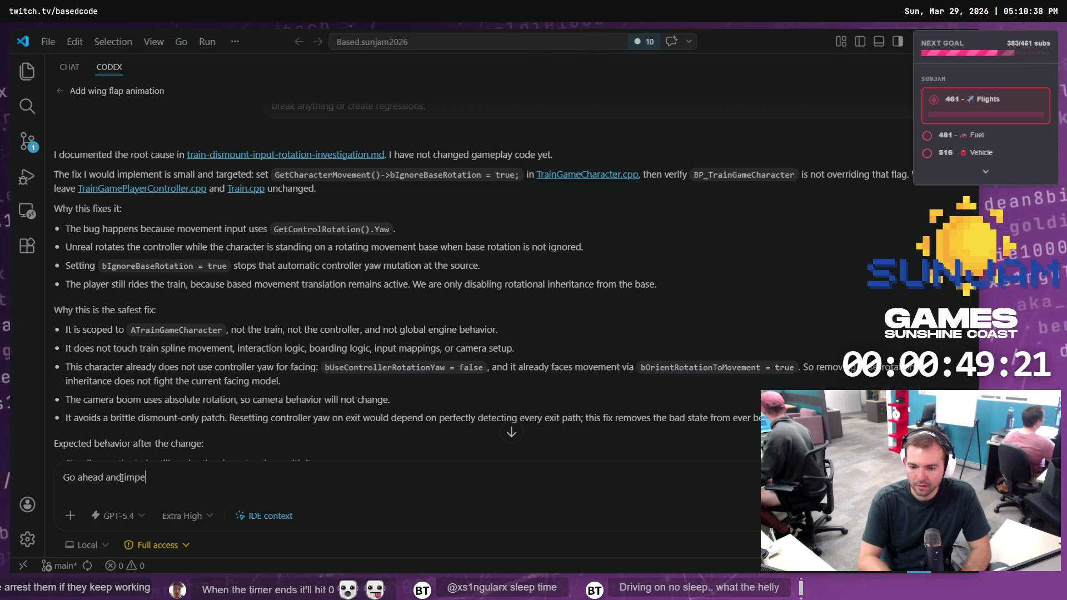
text(the solution)
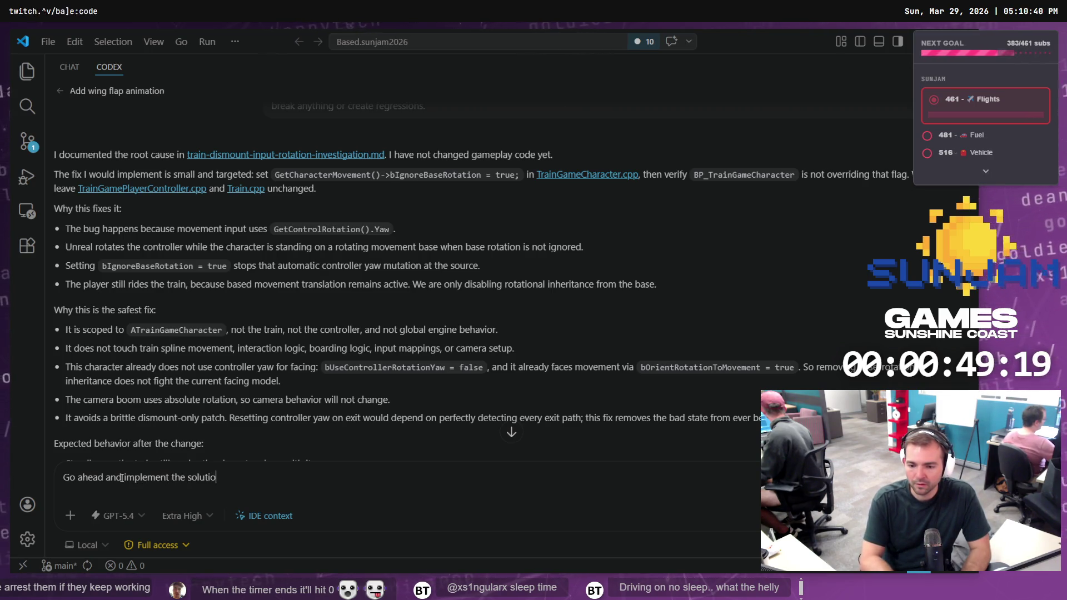
key(Return)
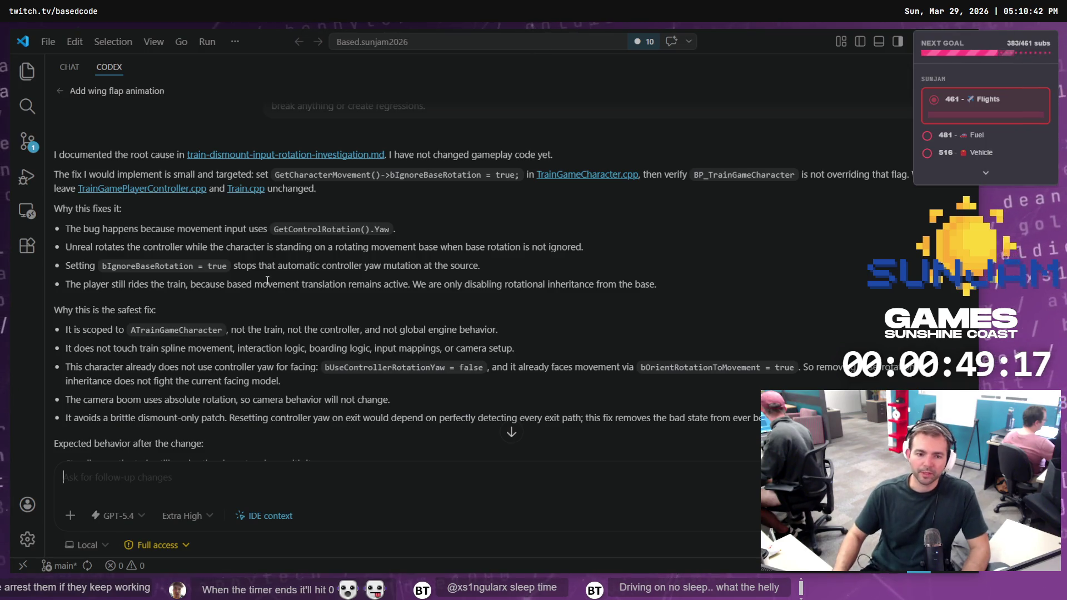
scroll(333, 350, down, 3)
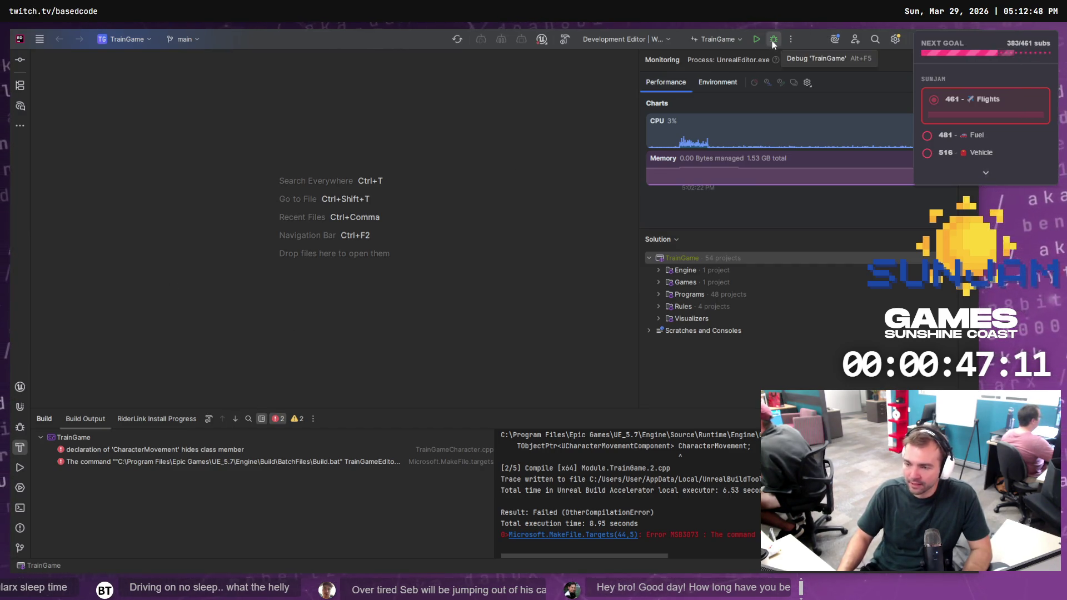
Check Codex's edit, then rebuild TrainGameEditor in Rider until it succeeds with warnings
key(alt+Tab)
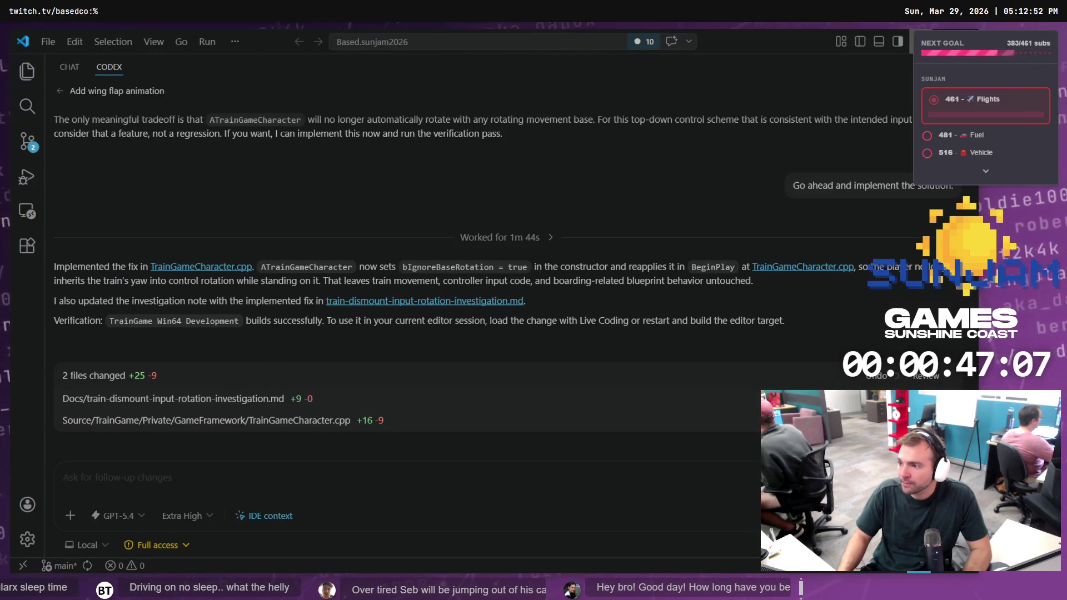
key(alt+Tab)
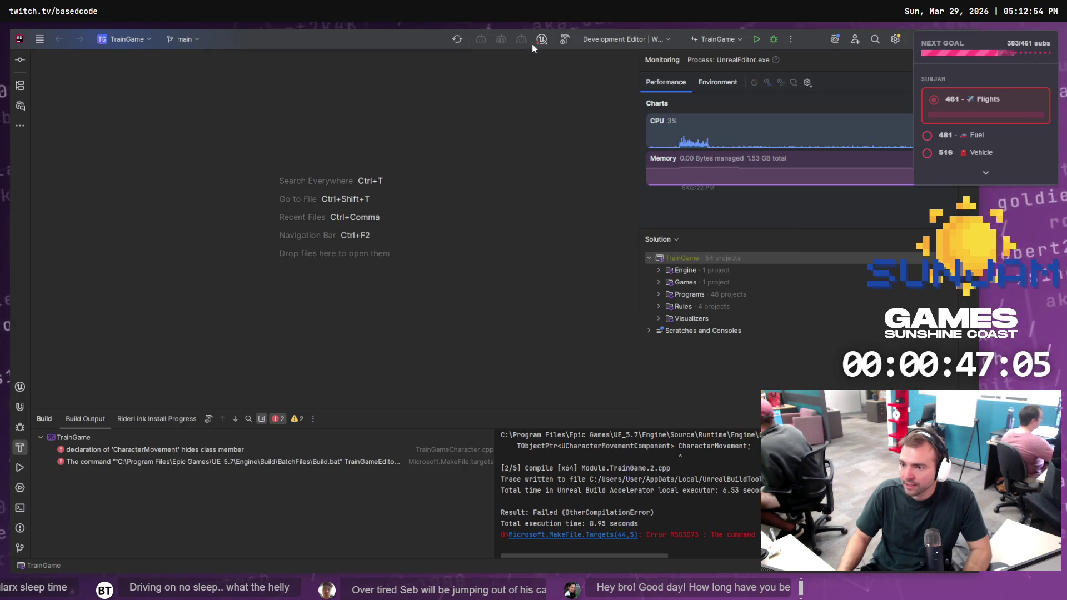
click(565, 39)
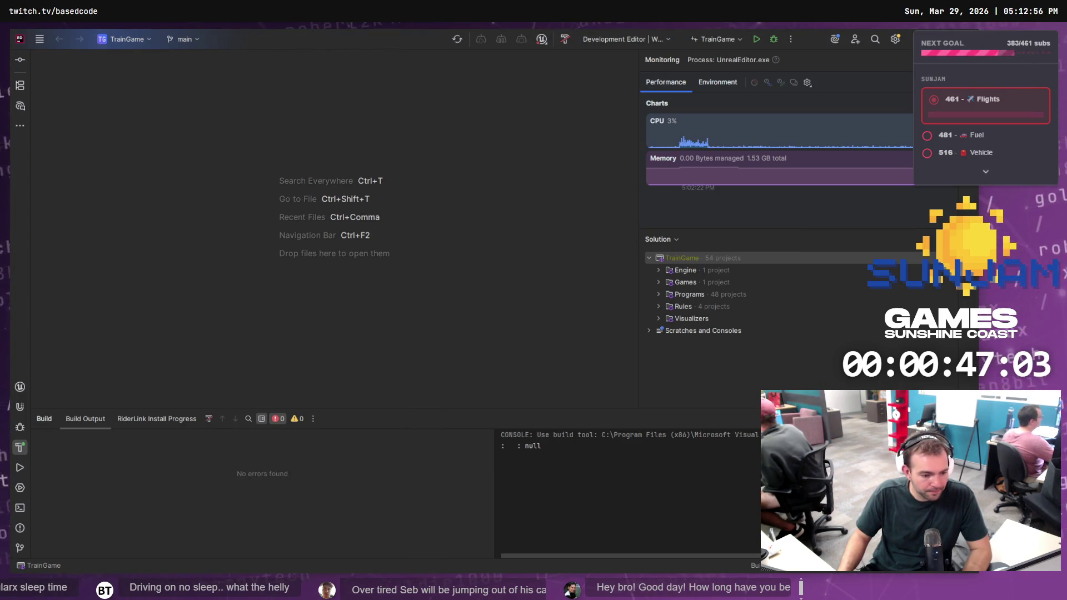
key(alt+Tab)
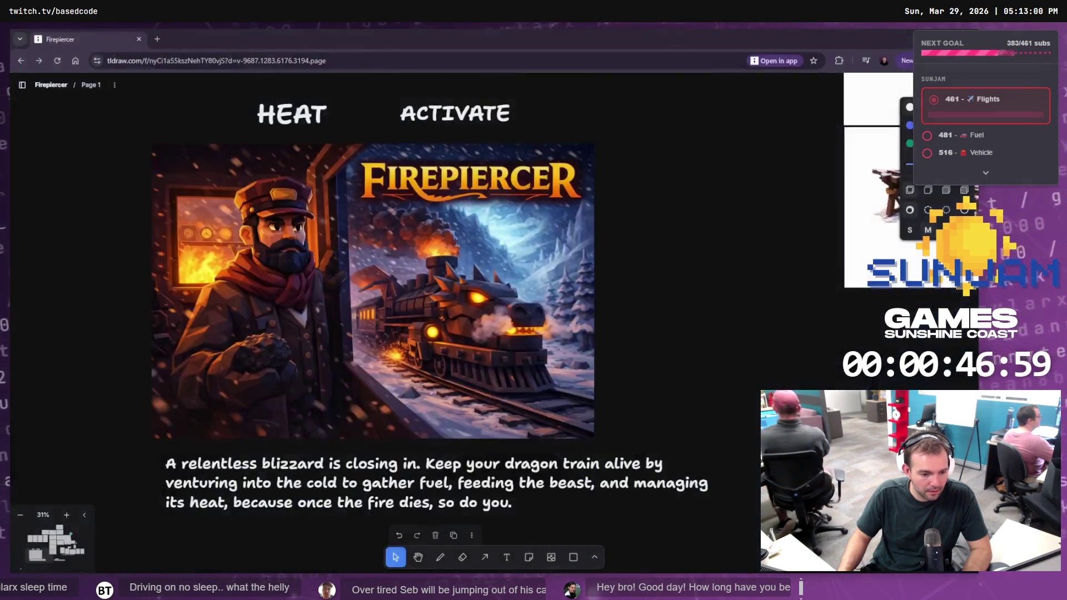
key(alt+Tab)
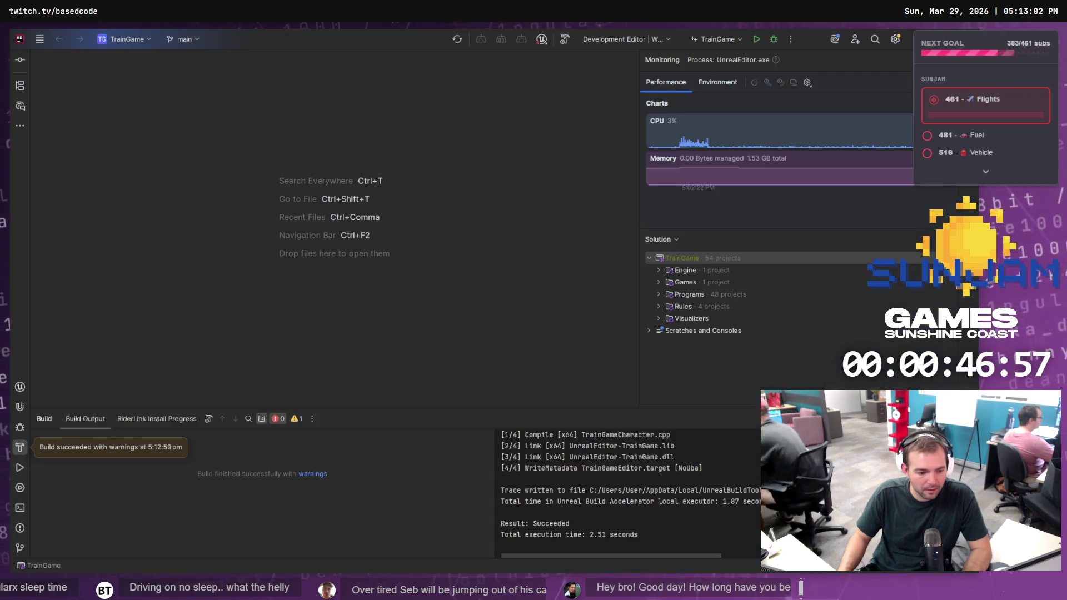
Mark image 2 as the better sign and bring up its copy options
key(alt+Tab)
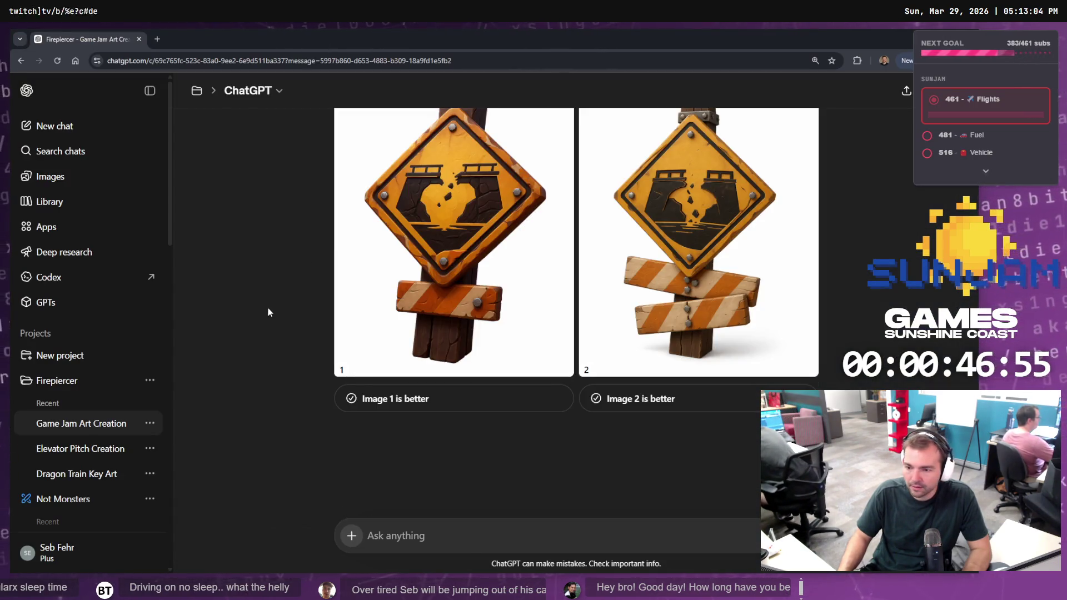
scroll(272, 323, up, 2)
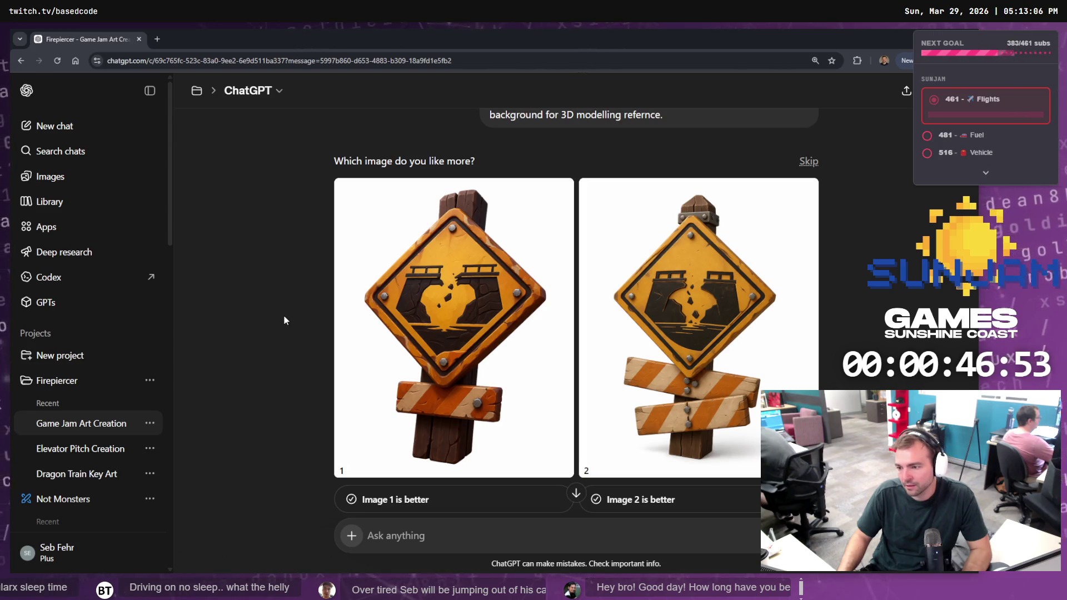
click(673, 500)
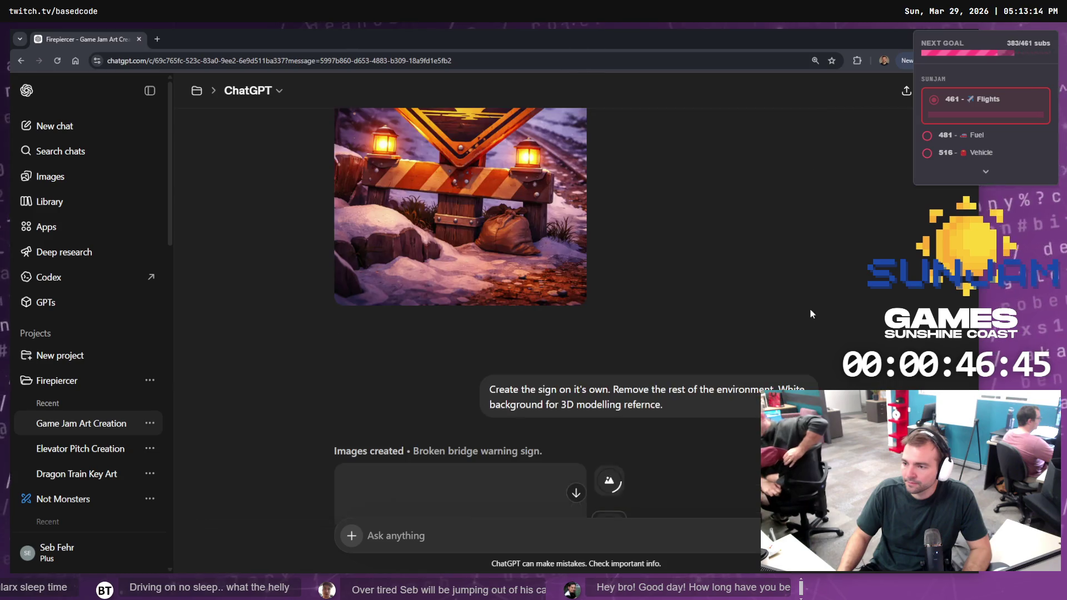
scroll(732, 346, down, 5)
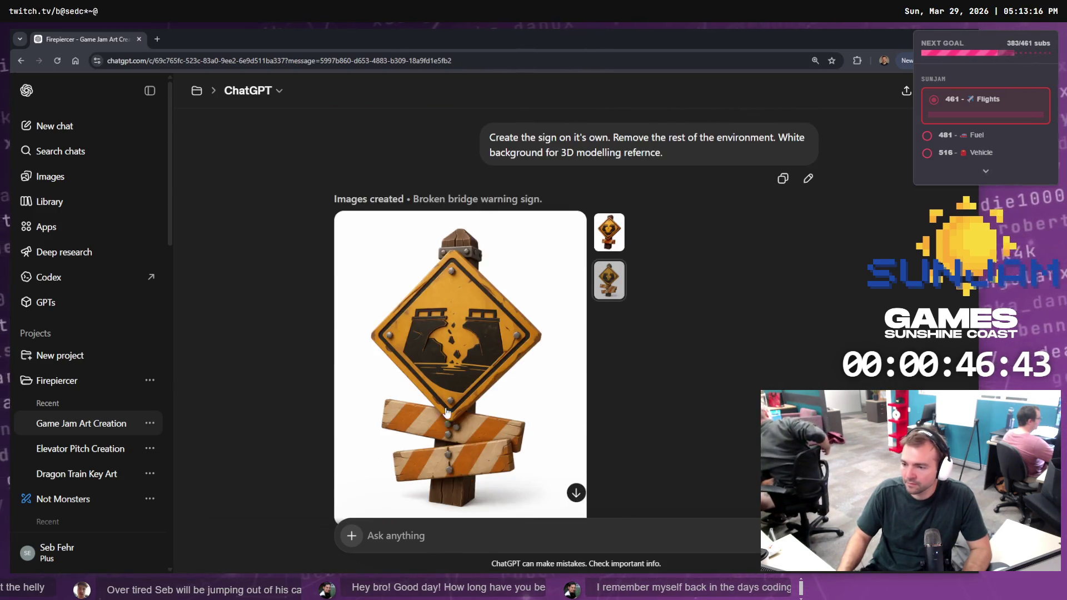
right_click(516, 295)
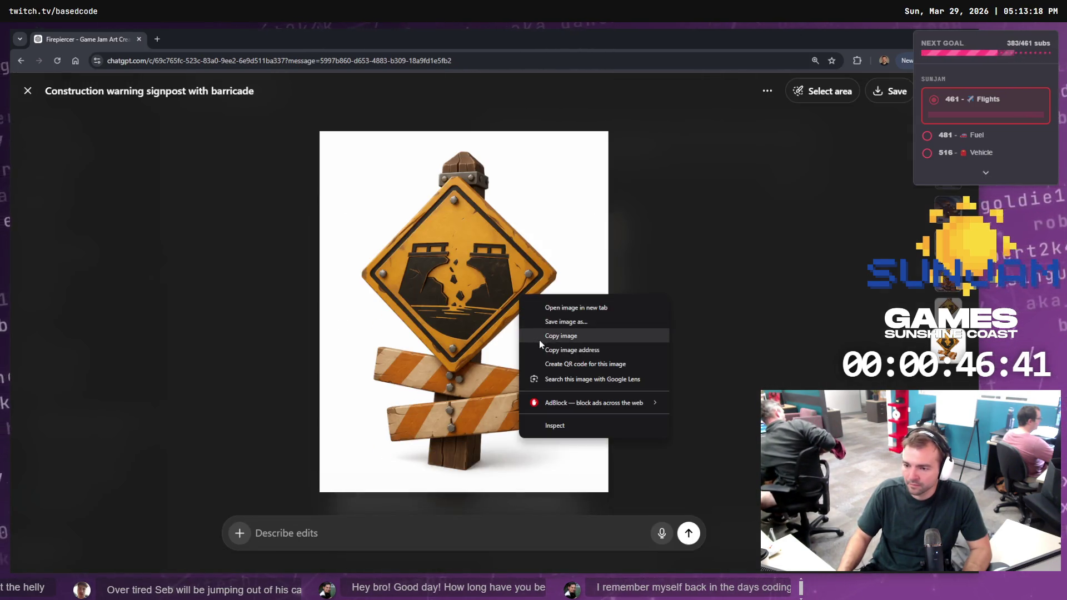
Copy the sign image and paste it onto the Firepiercer board, clear of the train illustration
click(539, 340)
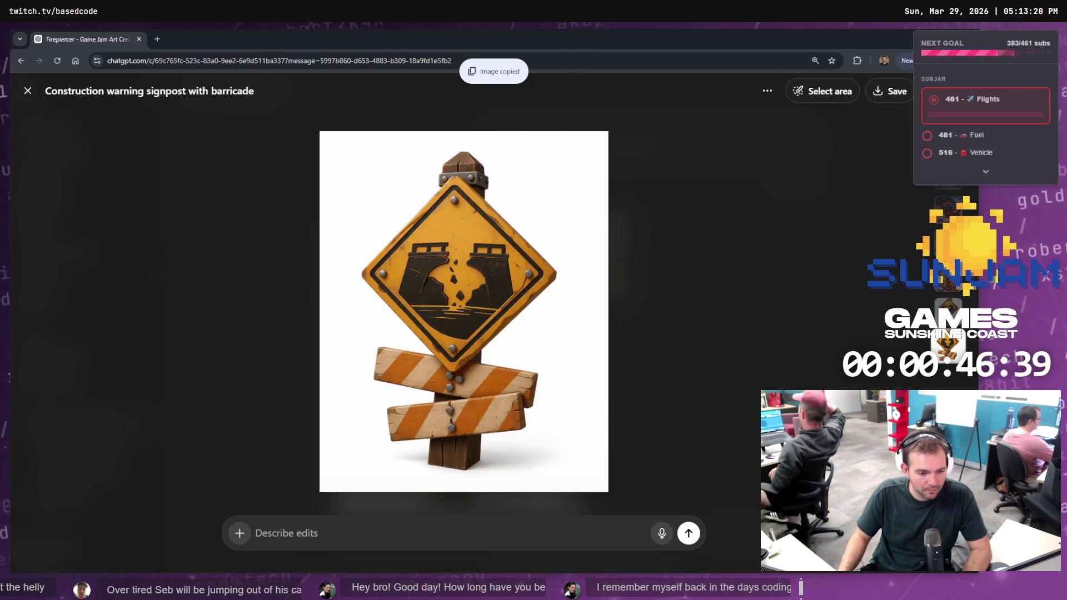
key(alt+Tab)
key(ctrl+v)
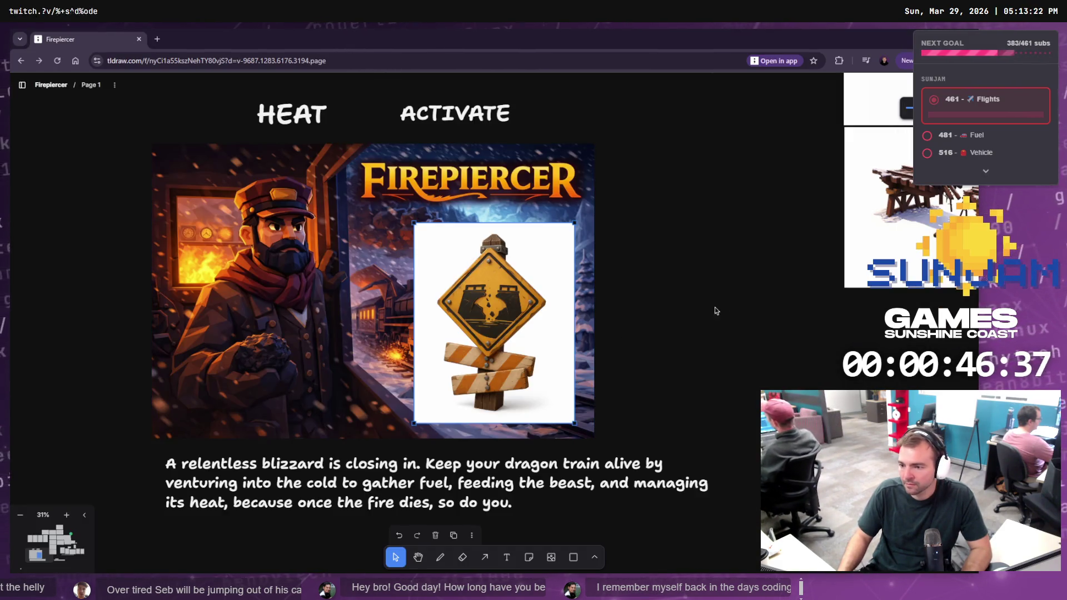
mouse_move(476, 332)
mouse_down()
mouse_move(664, 307)
mouse_move(722, 238)
mouse_up()
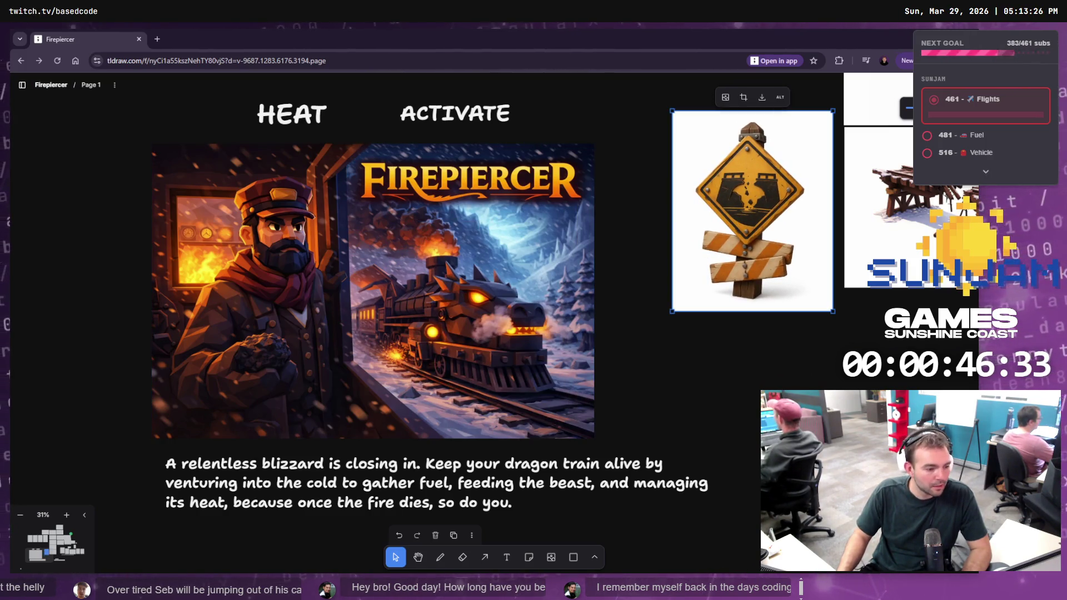
Position the sign image right of the bridge images and re-centre the board on the cover
key(alt+Tab)
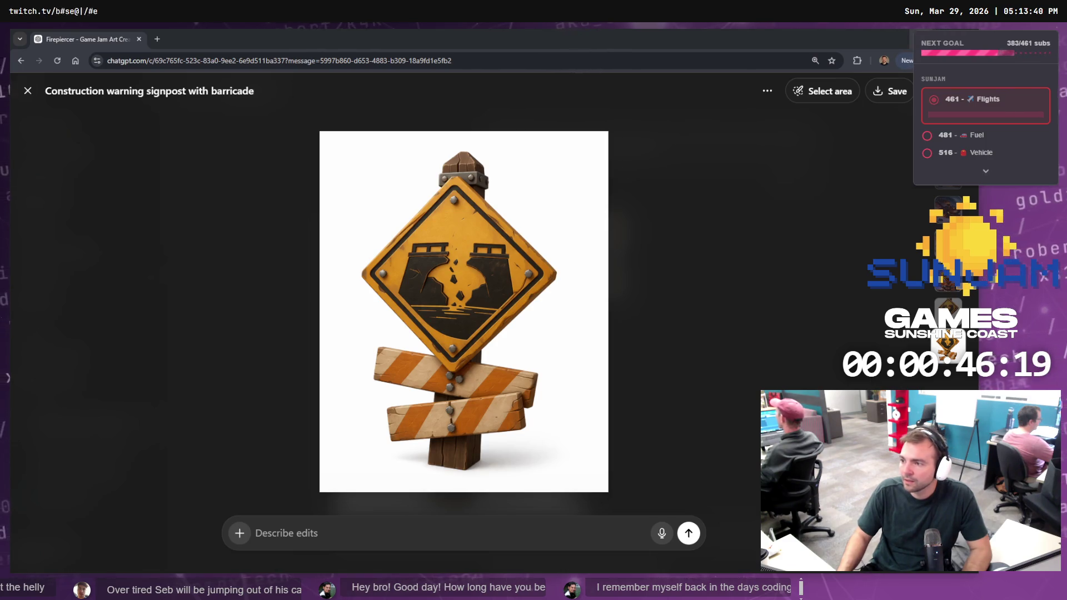
key(alt+Tab)
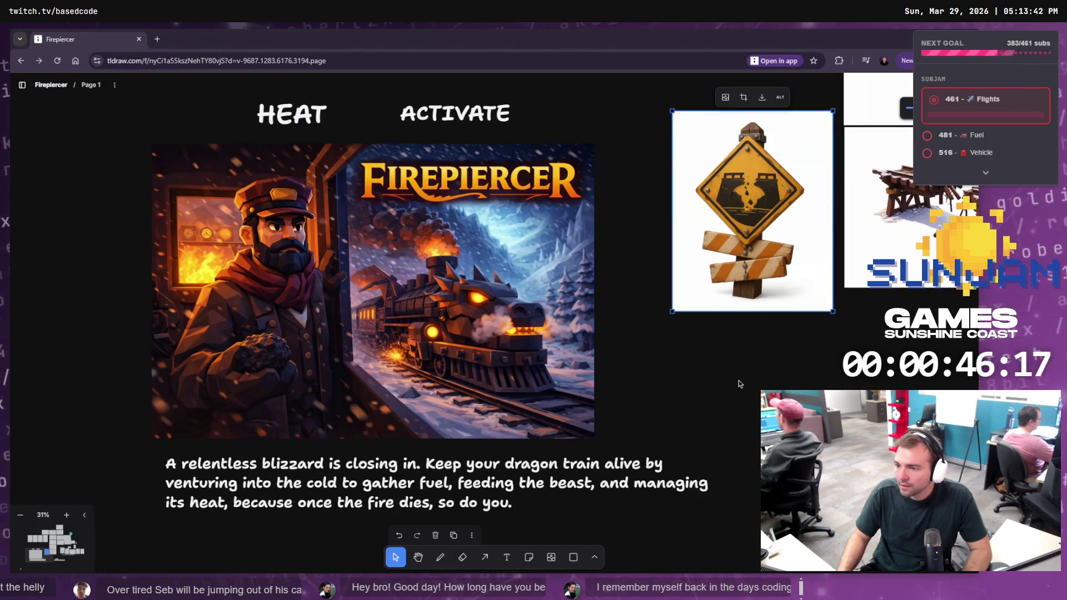
scroll(732, 287, down, 5)
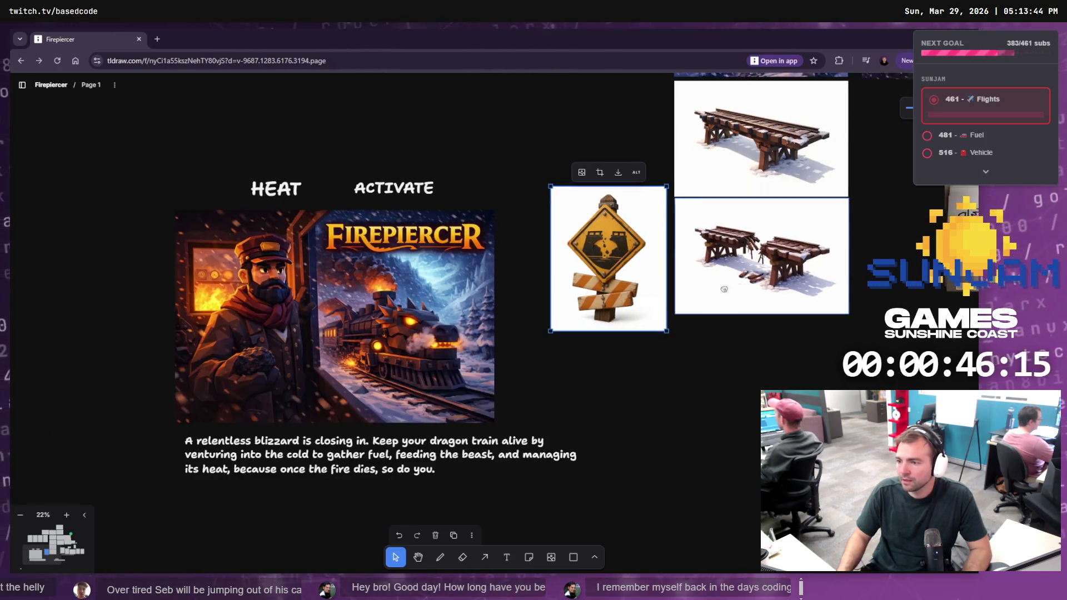
mouse_move(494, 306)
mouse_down()
mouse_move(763, 230)
mouse_move(780, 238)
mouse_up()
mouse_move(437, 203)
mouse_down()
mouse_move(228, 528)
mouse_move(444, 366)
mouse_move(627, 239)
mouse_move(648, 239)
mouse_move(652, 205)
mouse_up()
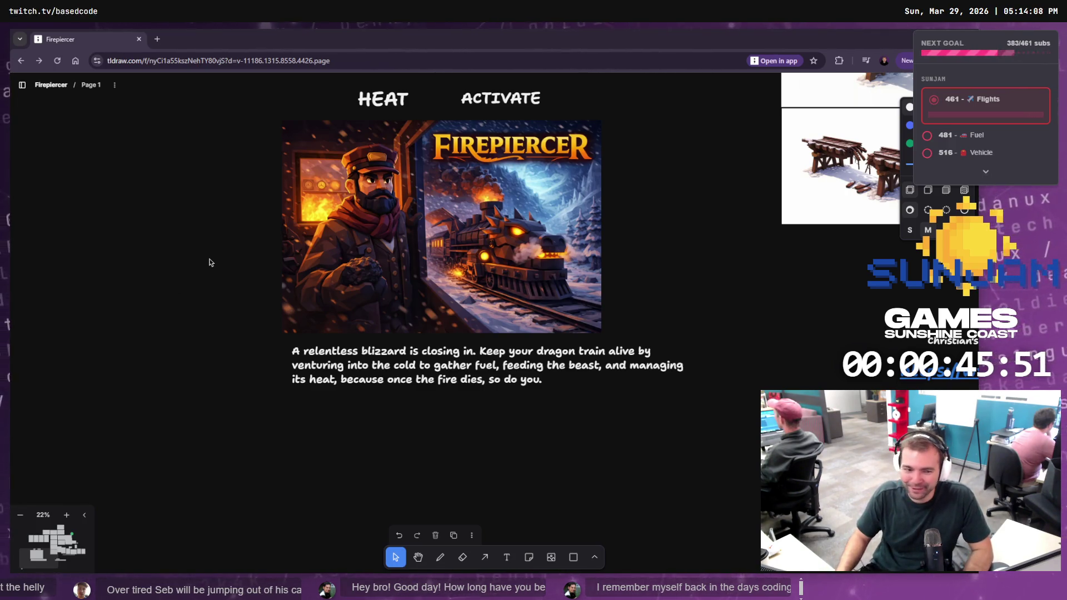
scroll(162, 312, up, 2)
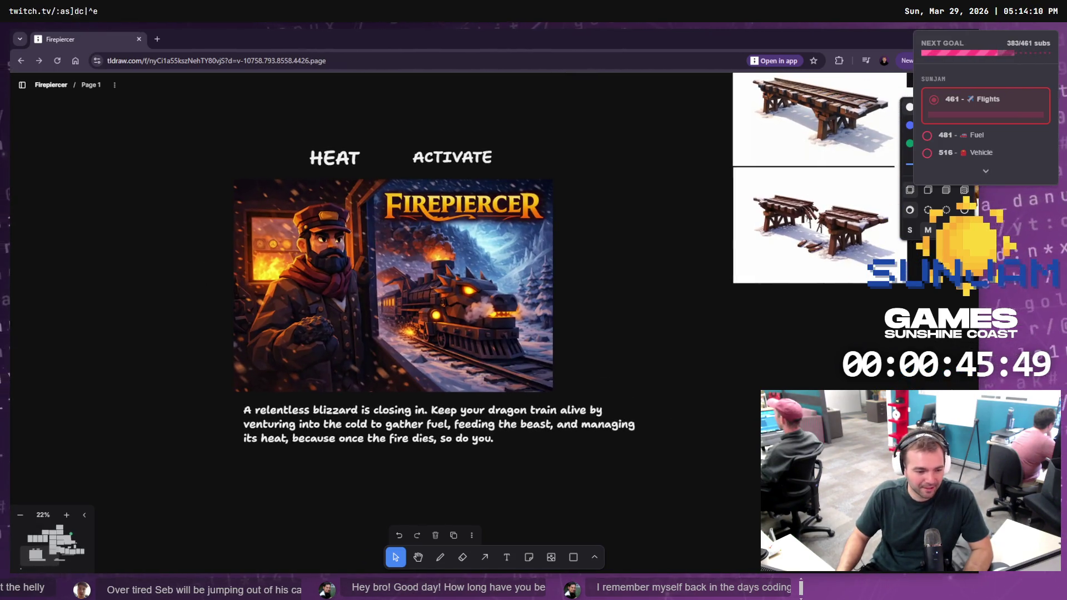
Check the Codex summary, then start a Rider Debug build that launches Unreal Editor for TrainGame
key(alt+Tab)
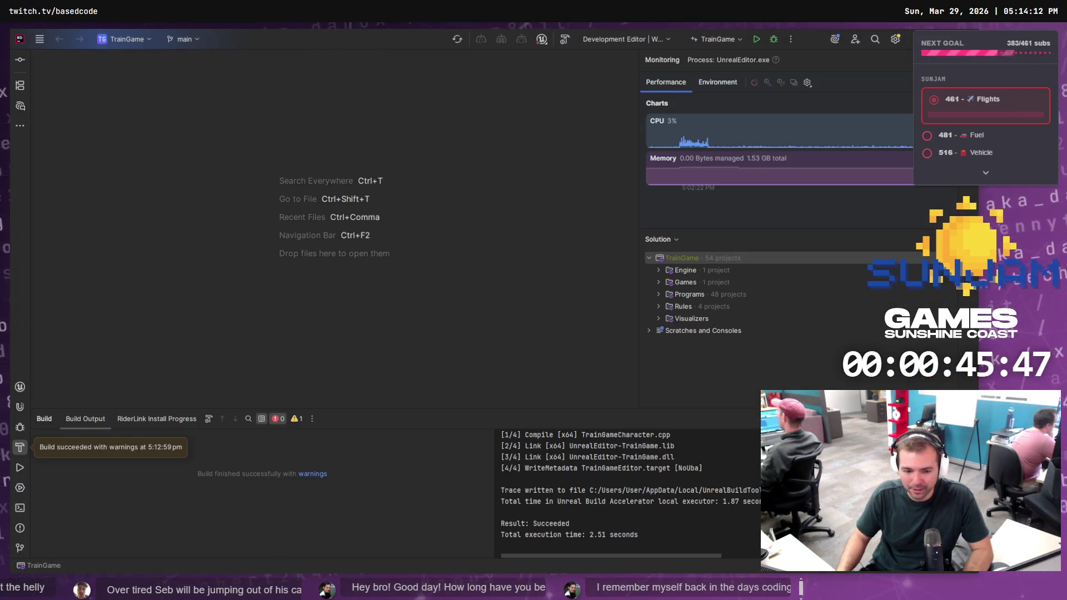
key(alt+Tab)
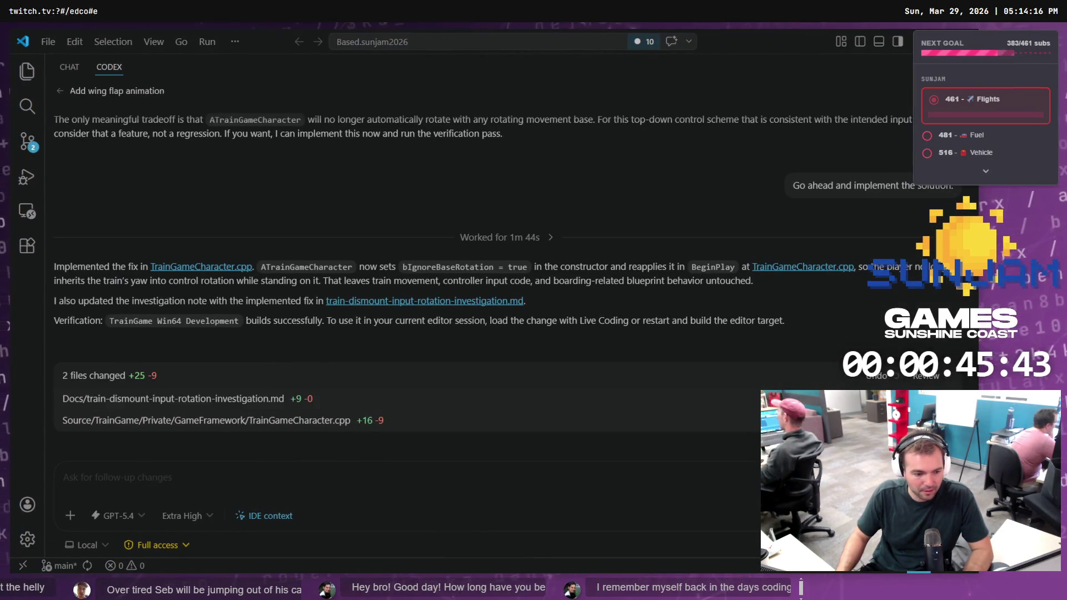
key(alt+Tab)
click(754, 41)
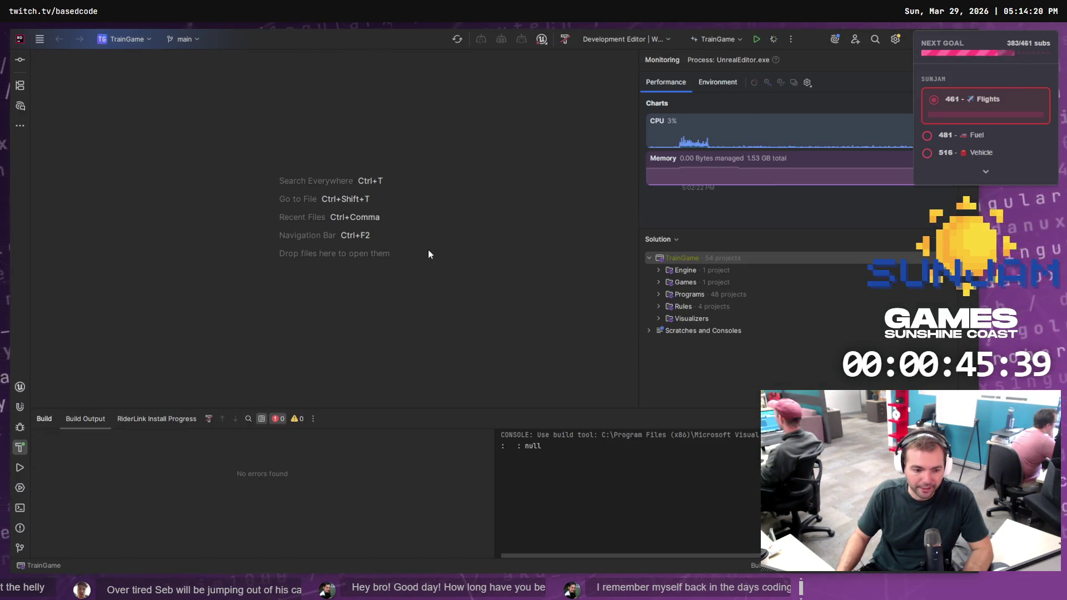
Review the Codex changes in VS Code, opening the changed TrainGameCharacter.cpp, and confirm the build succeeded
key(alt+Tab)
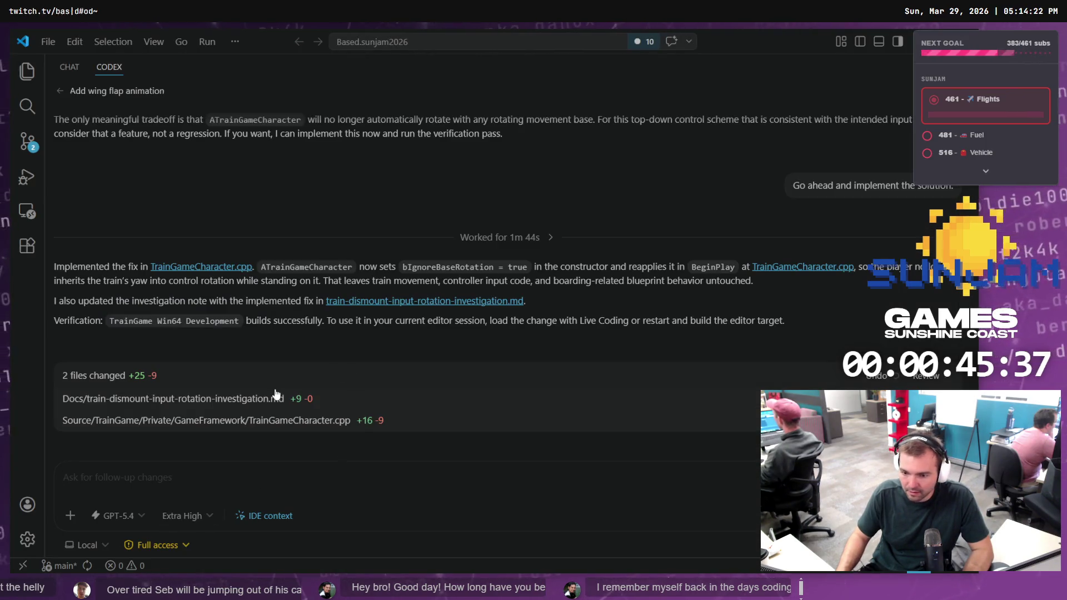
click(275, 398)
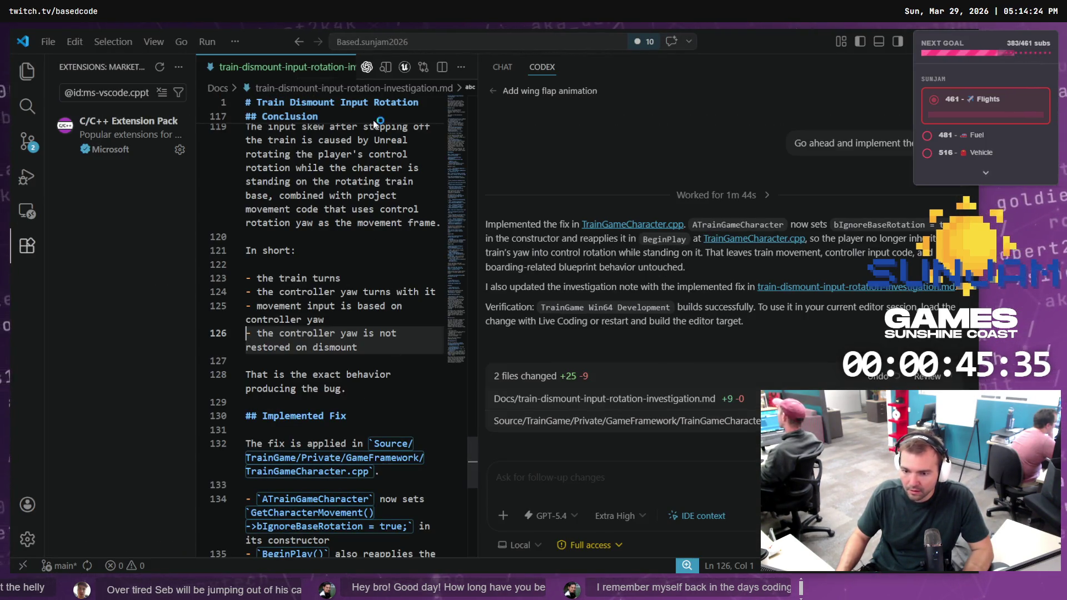
key(ctrl+w)
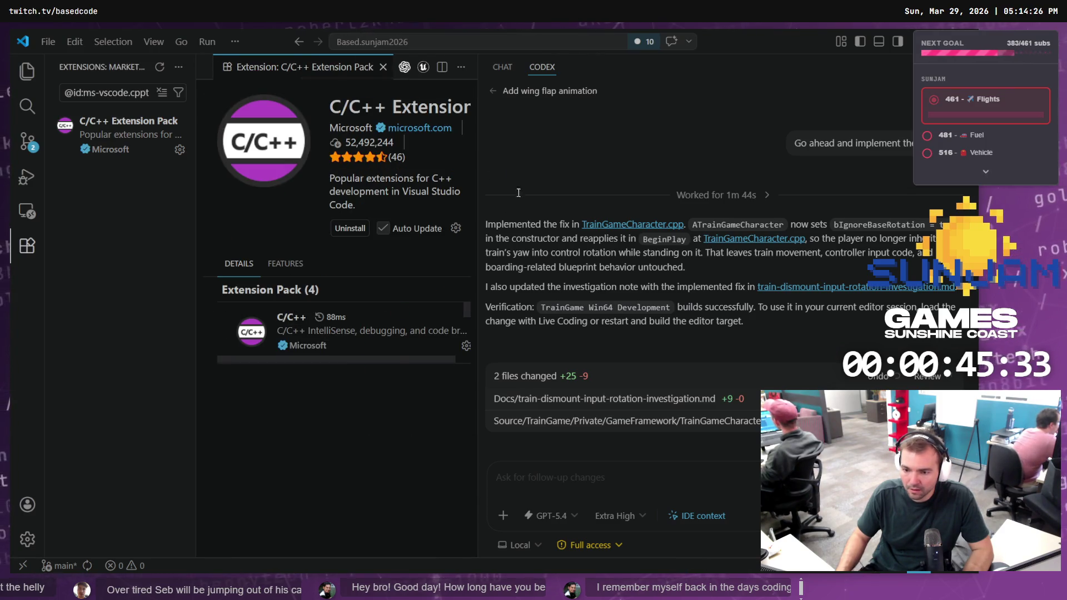
key(ctrl+w)
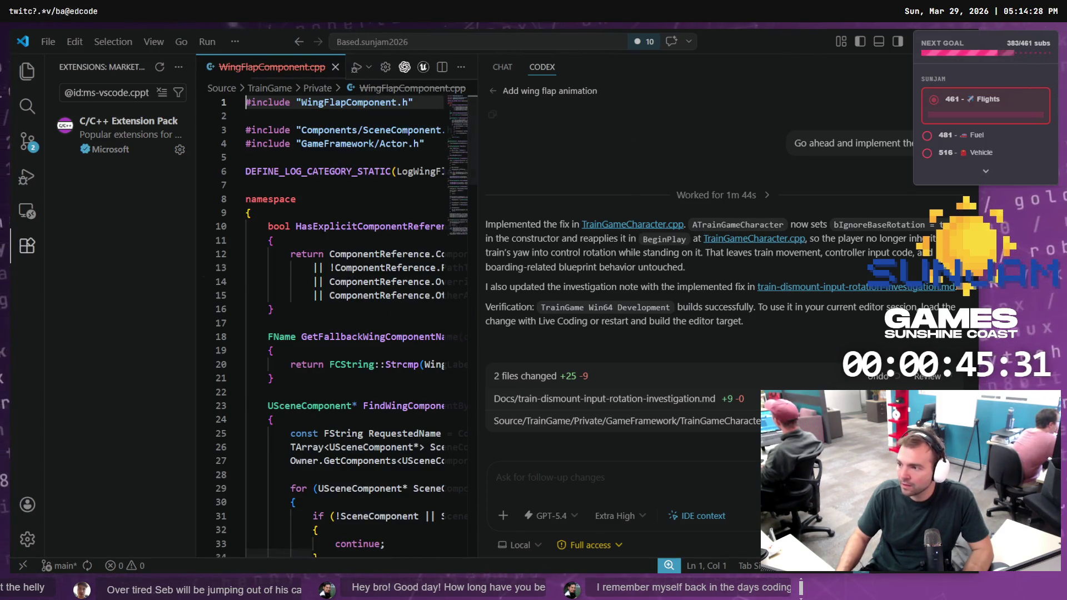
key(ctrl+w)
click(345, 421)
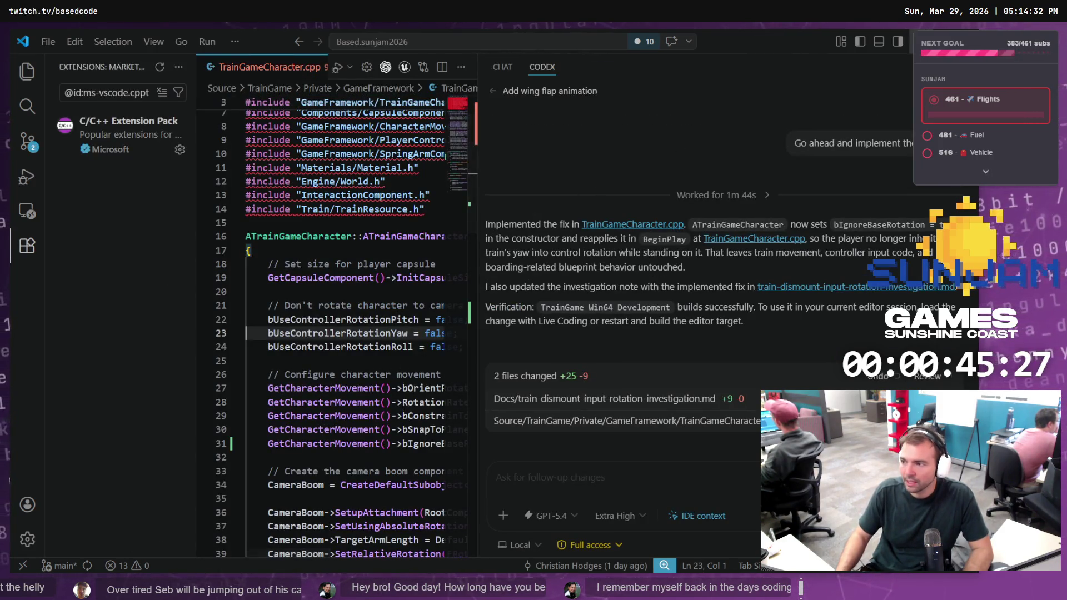
key(alt+Tab)
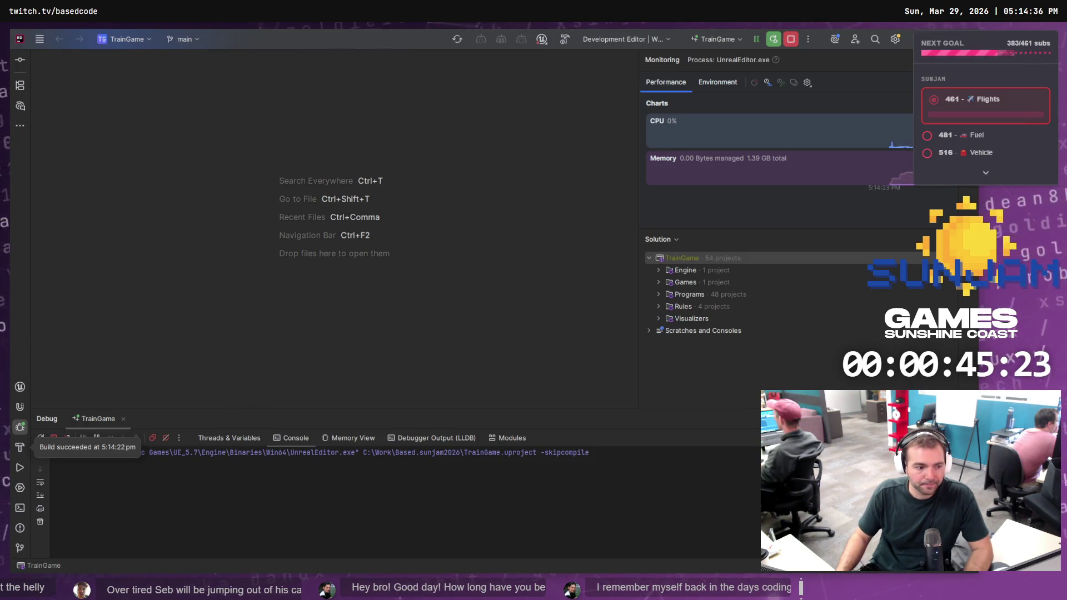
key(alt+Tab)
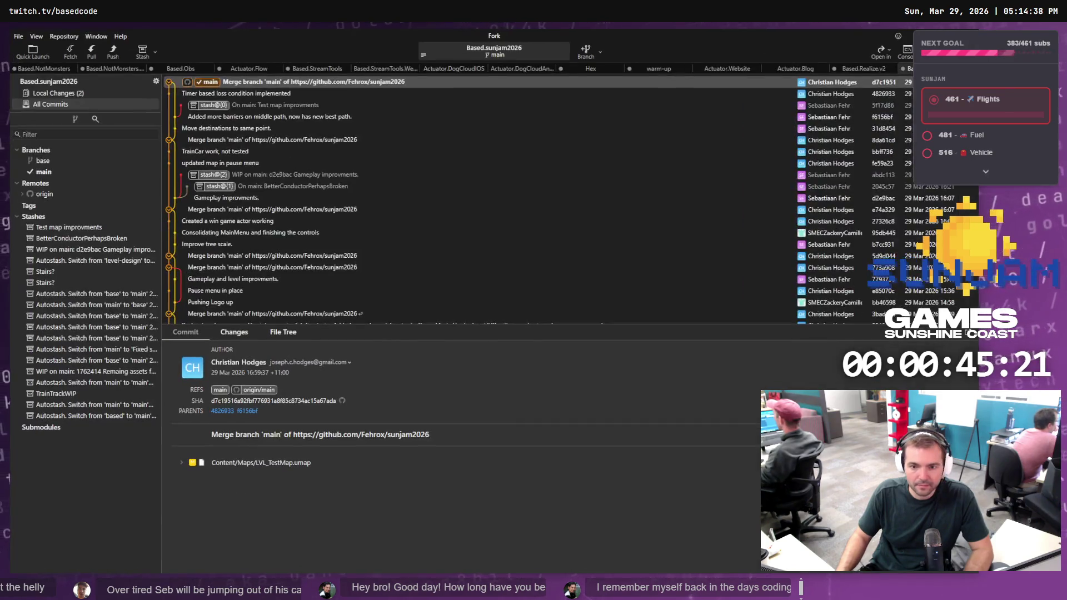
Open Fork's Local Changes and view the TrainGameCharacter.cpp diff that sets bIgnoreBaseRotation = true
click(74, 95)
click(239, 168)
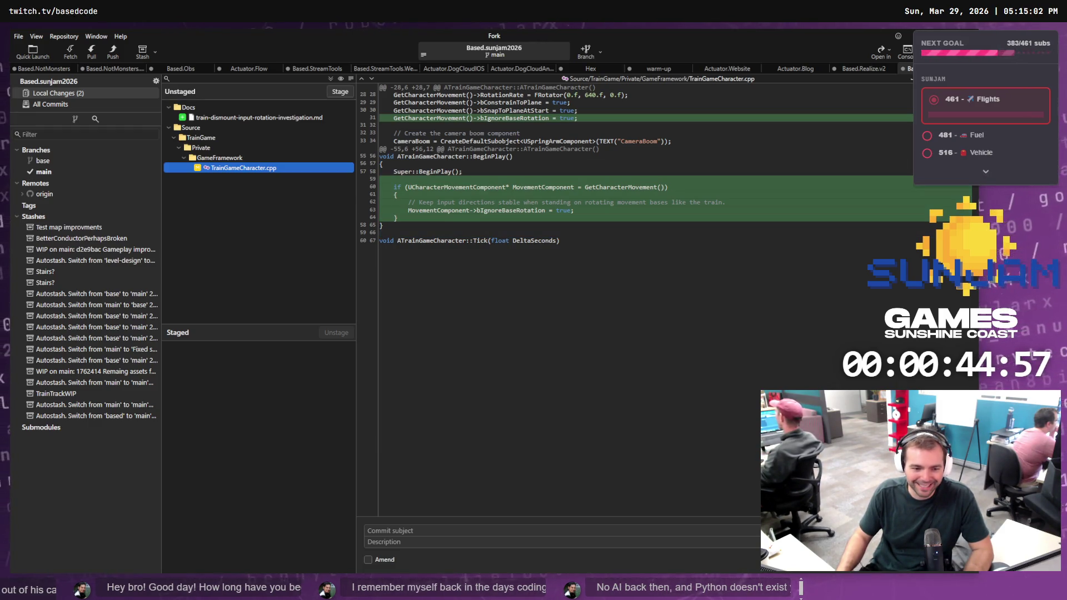
key(alt+Tab)
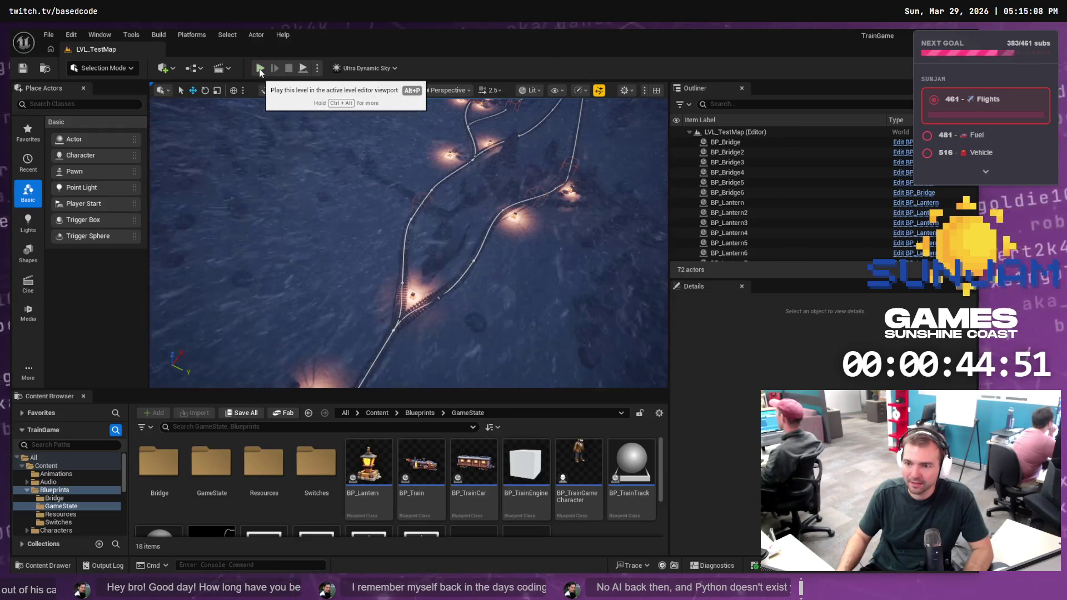
Run a quick Play-in-Editor test of LVL_TestMap, drive the train, stop, then start Play again
key(alt+p)
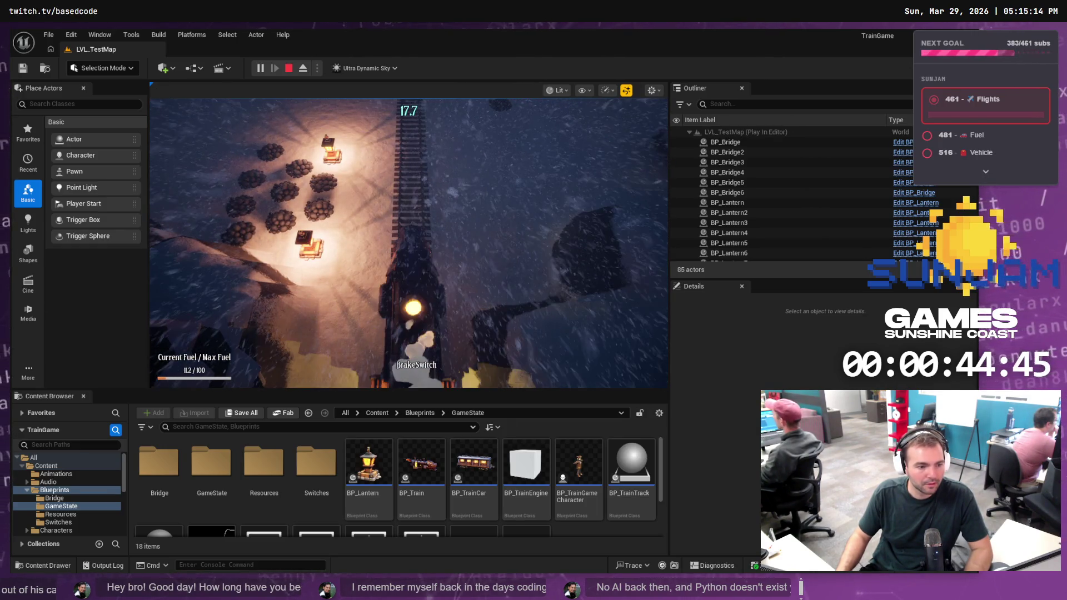
scroll(510, 245, up, 3)
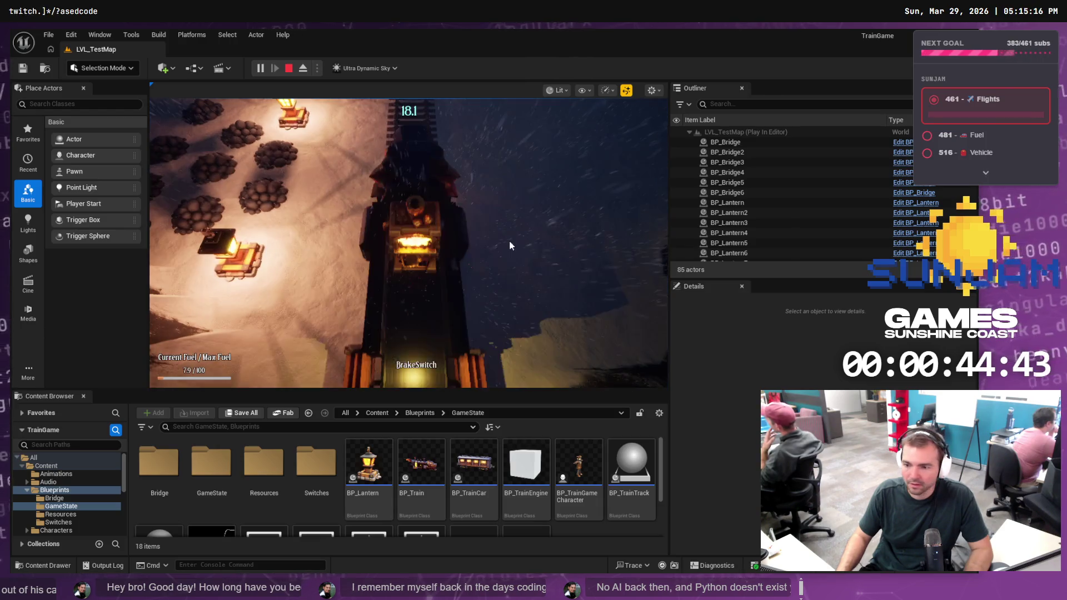
click(511, 245)
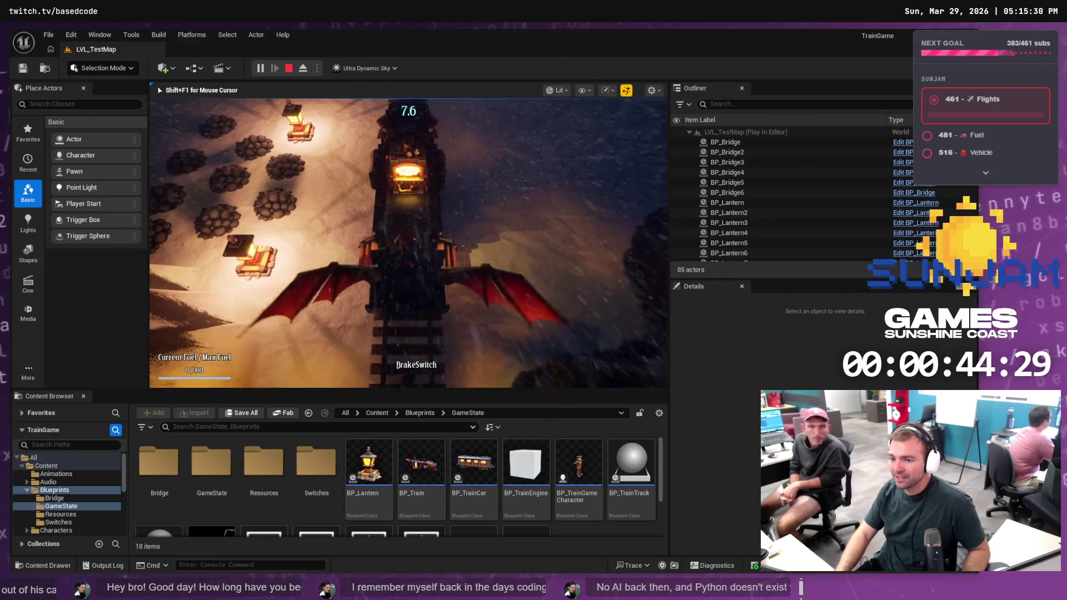
key(Escape)
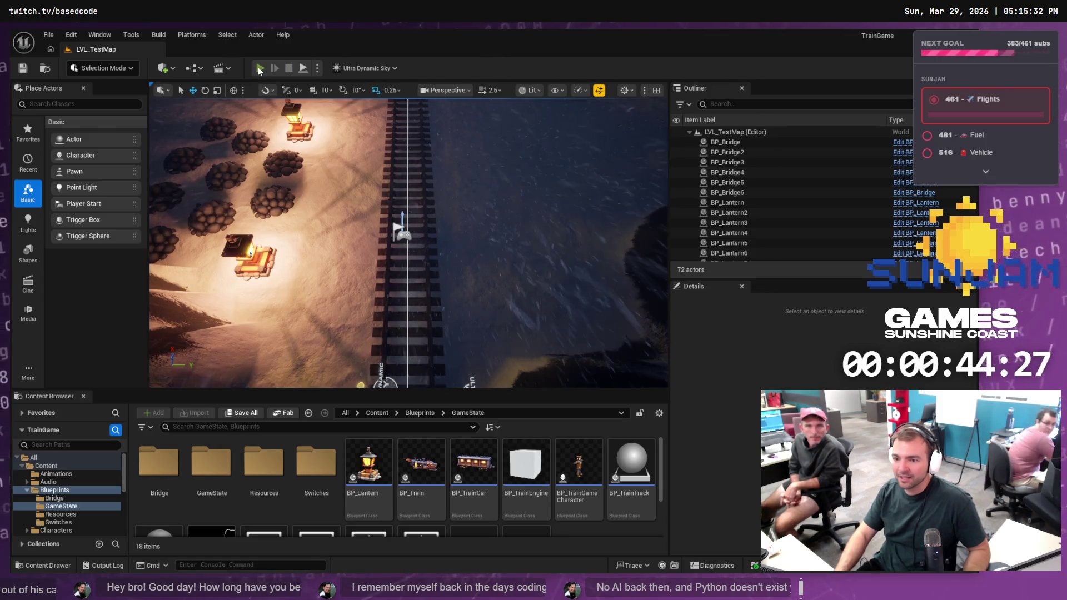
click(259, 69)
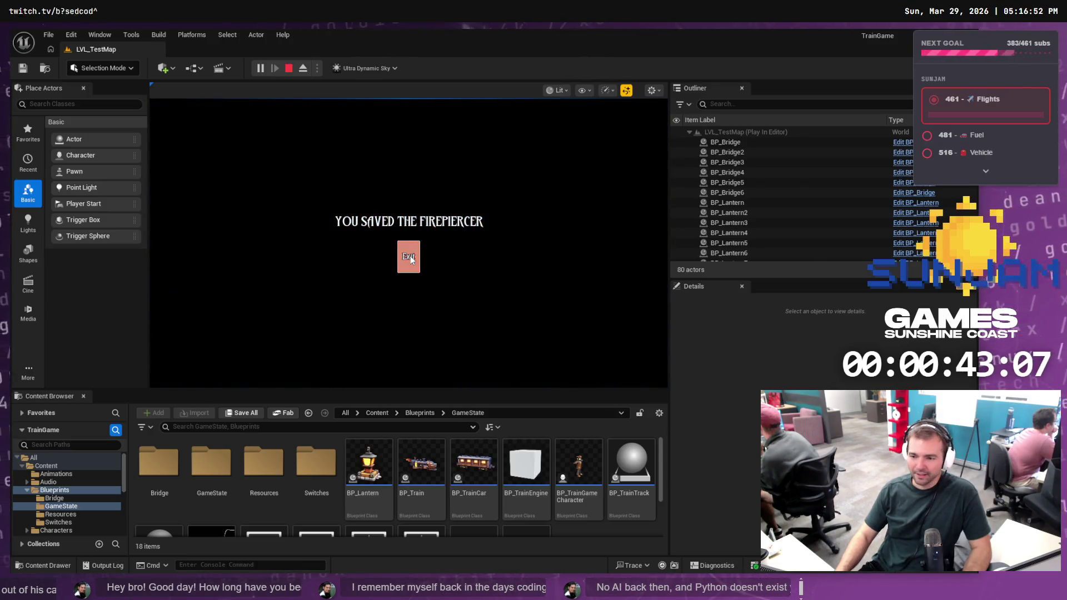
Exit the 'You saved the Firepiercer' win screen to the main menu and stop the play session
click(410, 256)
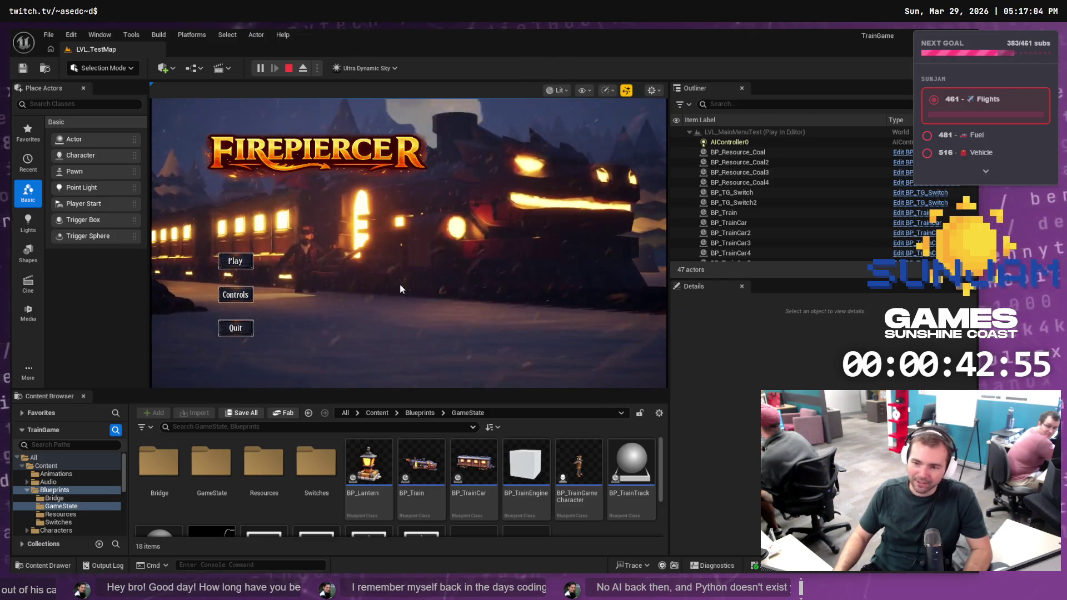
key(Escape)
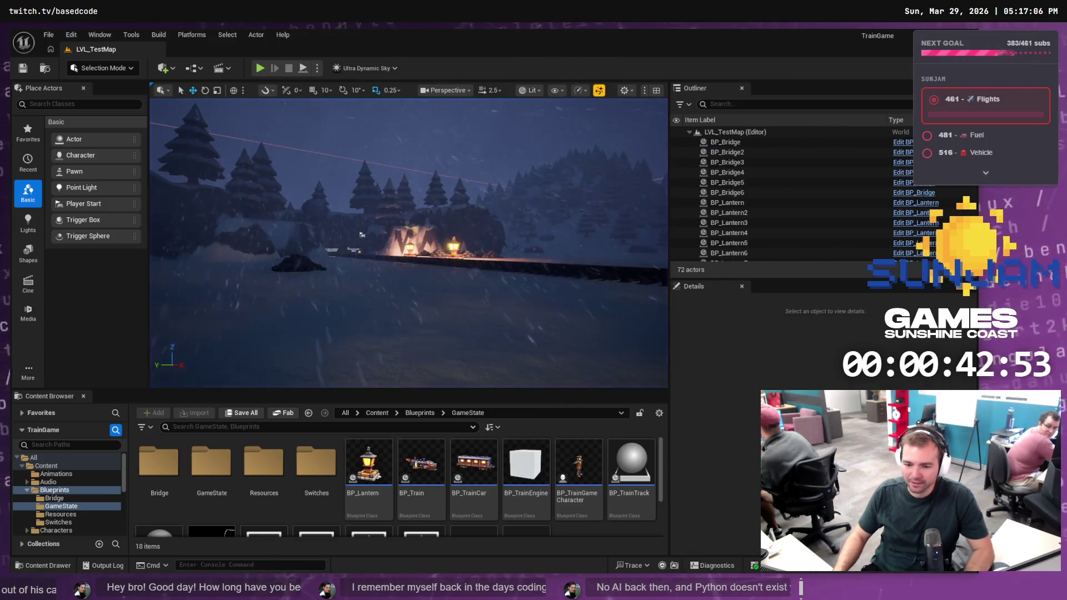
Stage TrainGameCharacter.cpp and commit it on main as 'Fixed train input rotation drift issue.'
key(alt+Tab)
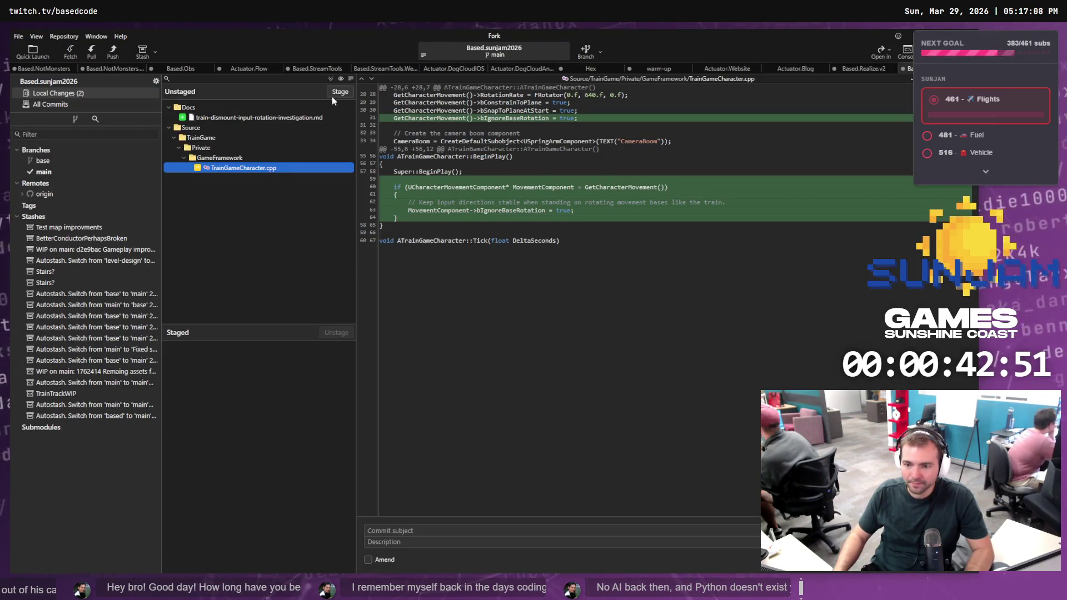
click(338, 92)
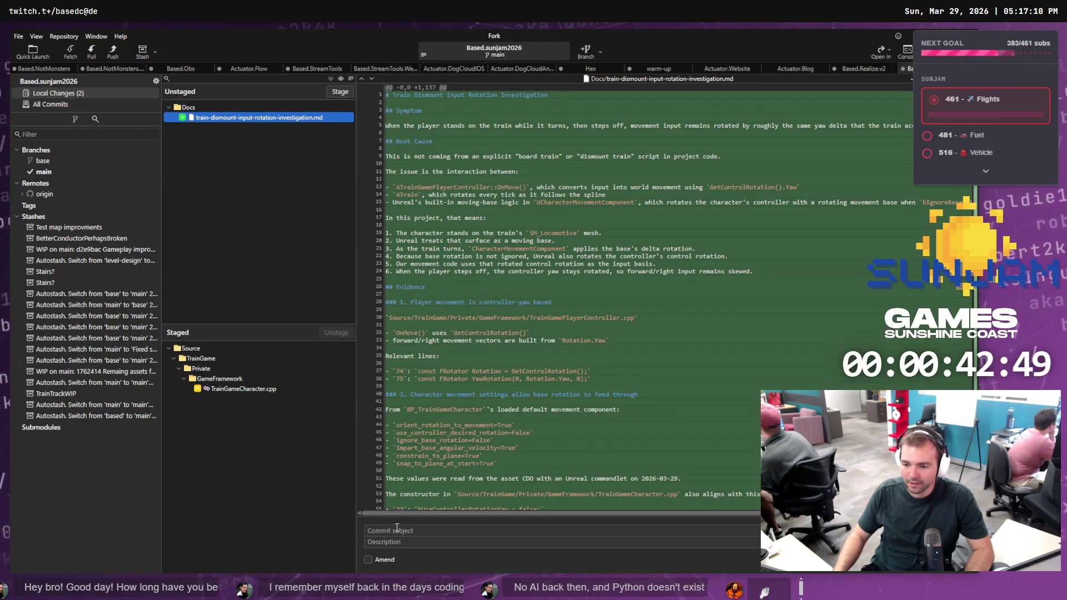
click(416, 532)
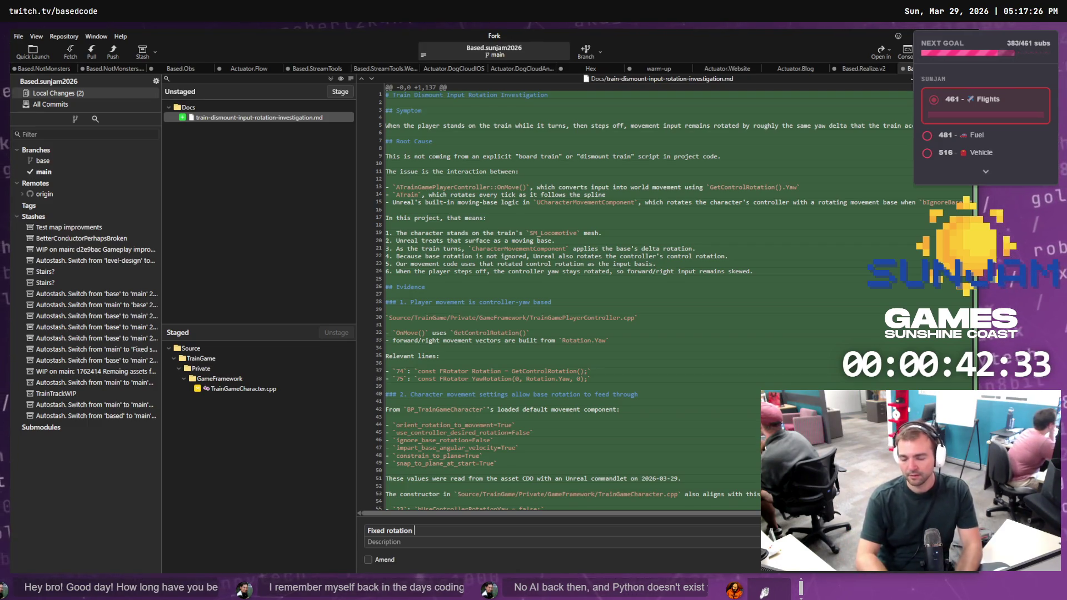
text(Fixed train in)
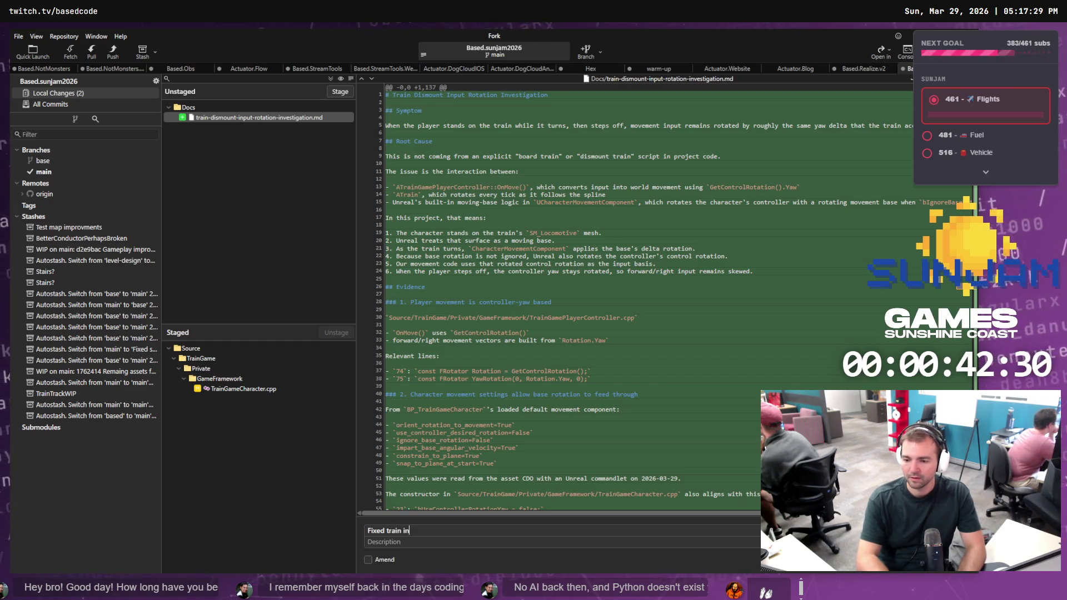
text(put rotation dri)
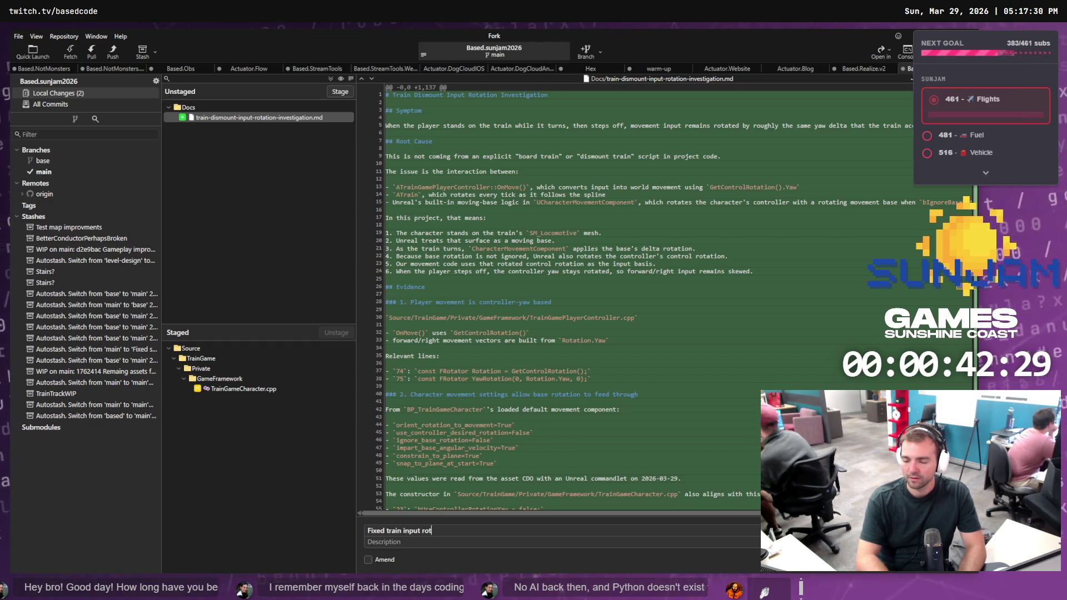
text(ft issue.)
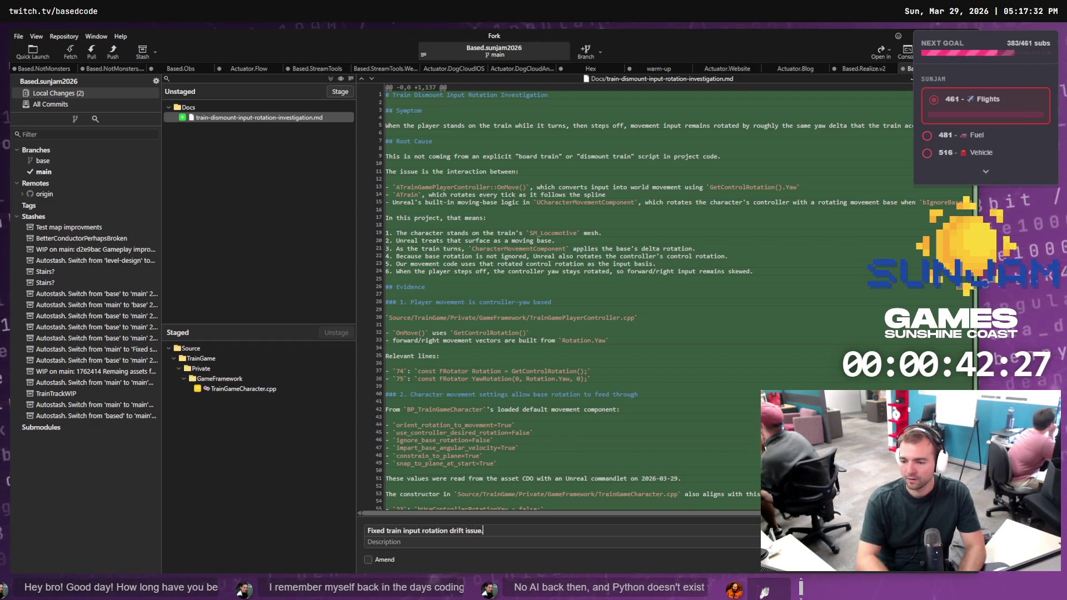
key(ctrl+Return)
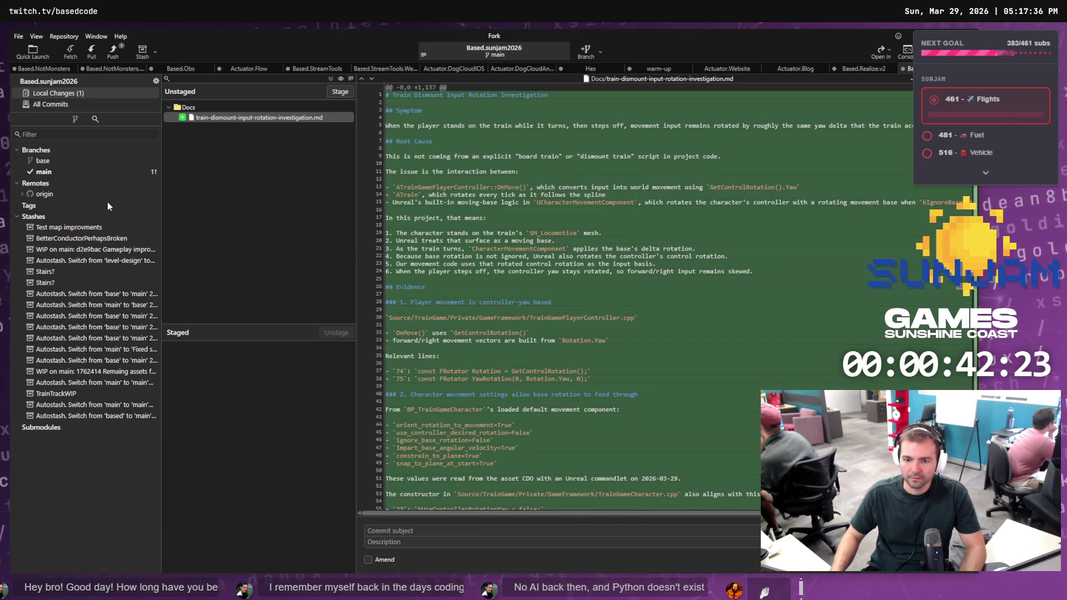
click(72, 174)
Push main with the newest rotation-drift commit to origin
right_click(202, 81)
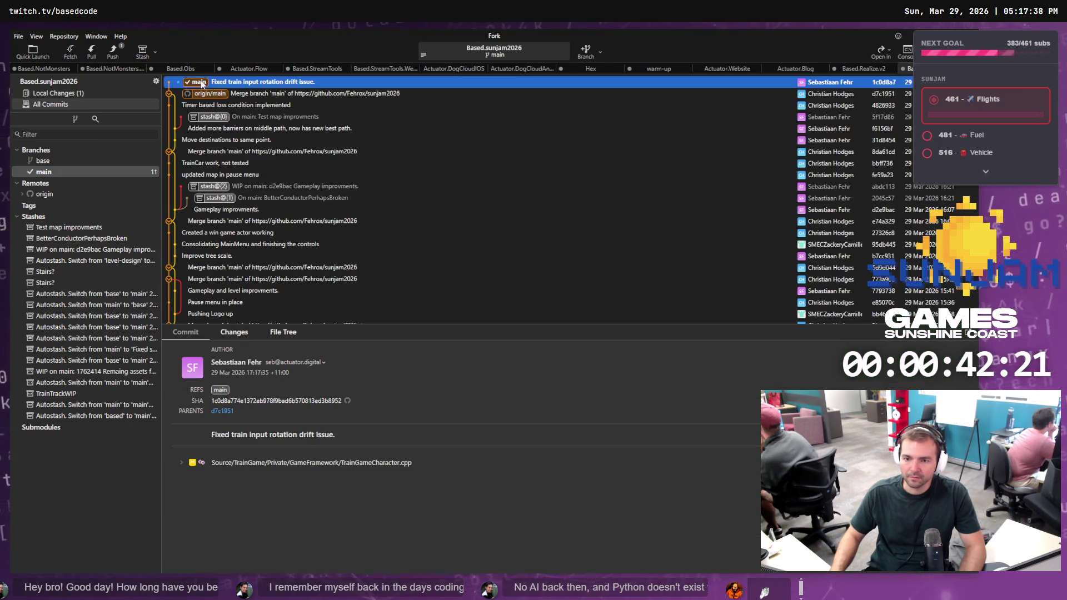
mouse_move(249, 88)
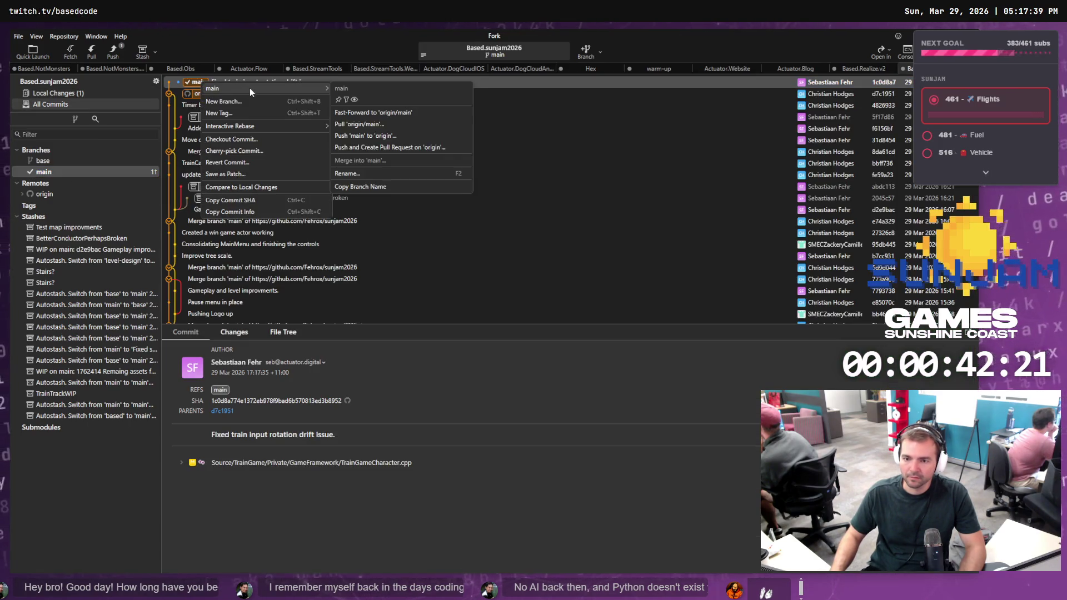
click(385, 134)
click(560, 336)
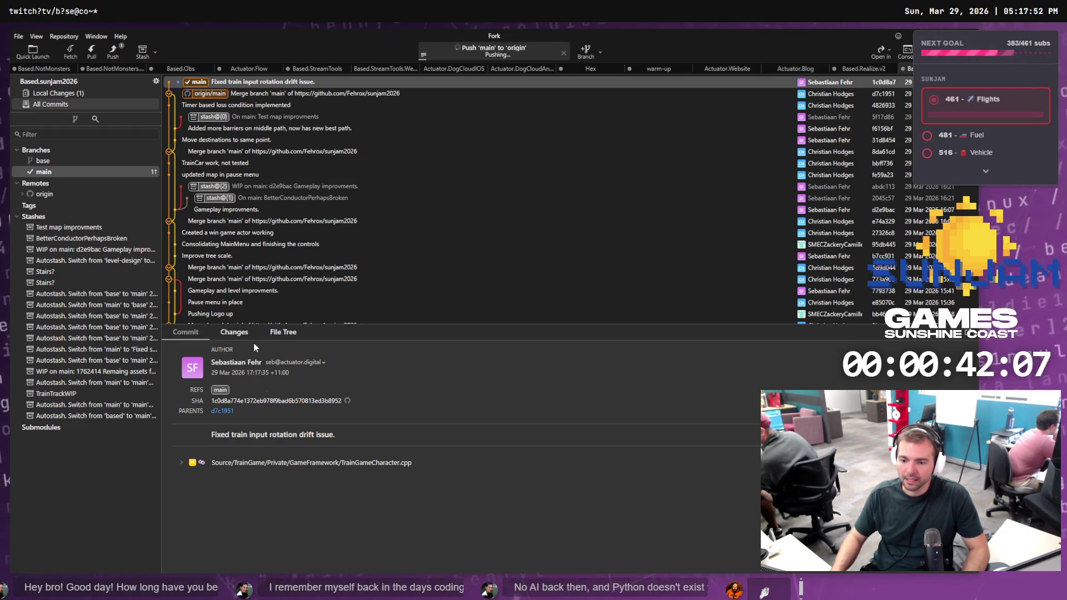
Expand the commit's TrainGameCharacter.cpp diff and scroll through the bIgnoreBaseRotation change
click(290, 463)
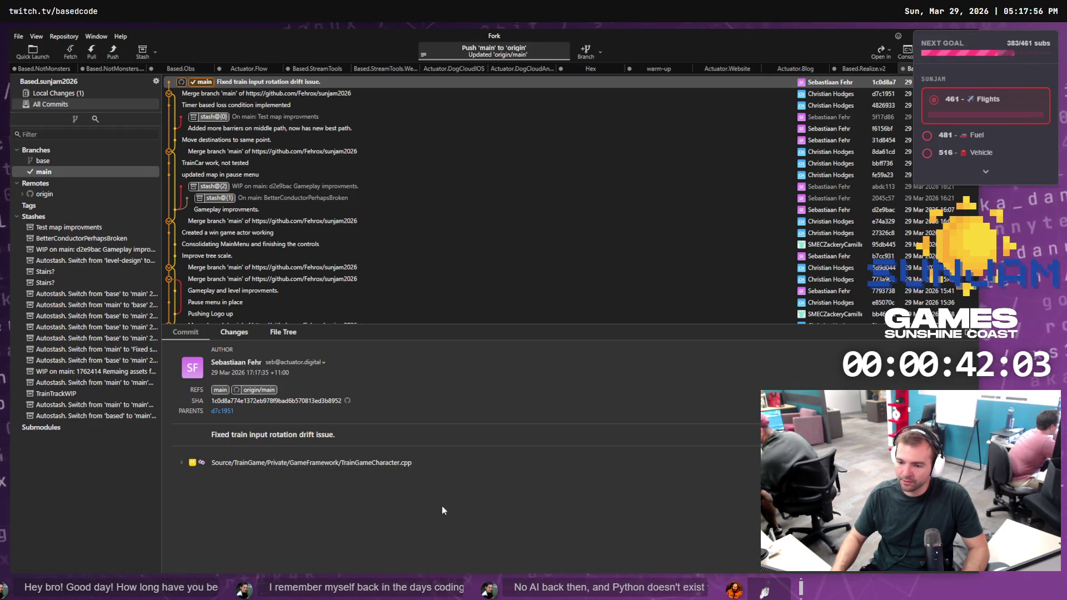
click(378, 464)
scroll(432, 490, down, 2)
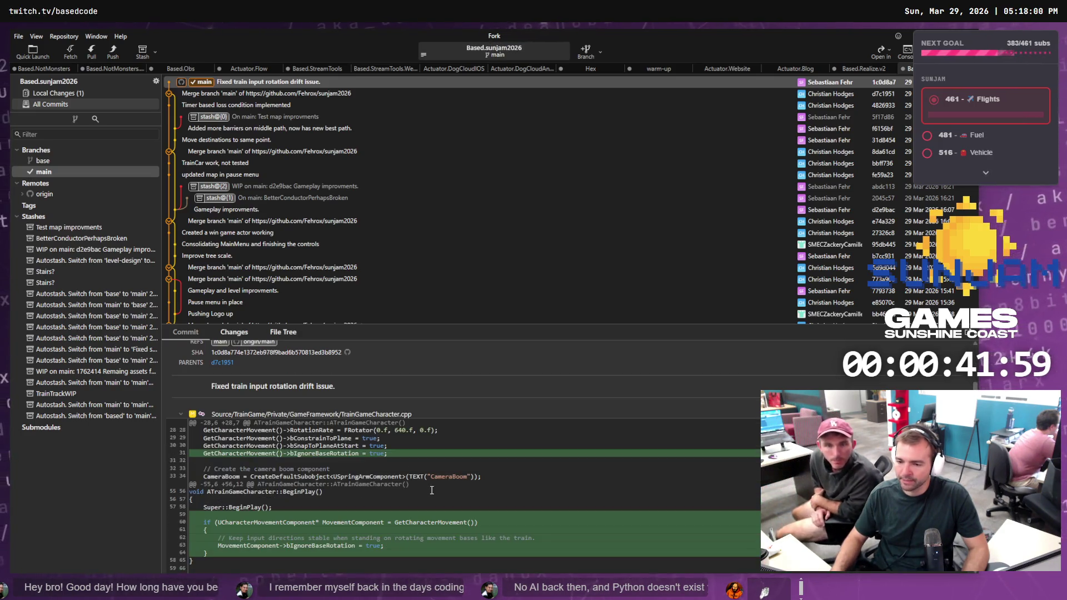
scroll(326, 474, down, 1)
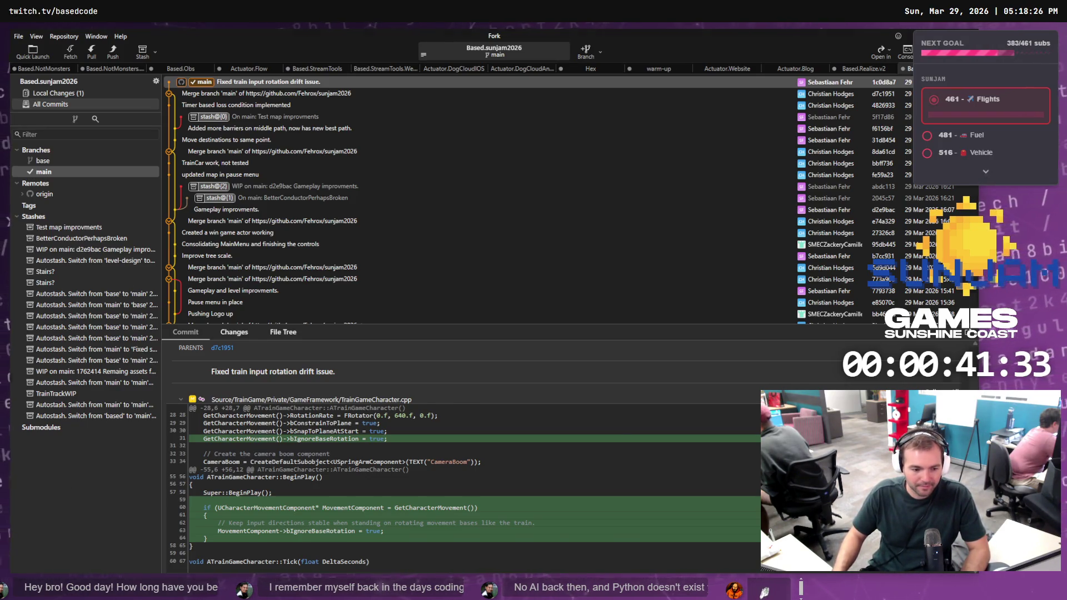
key(alt+Tab)
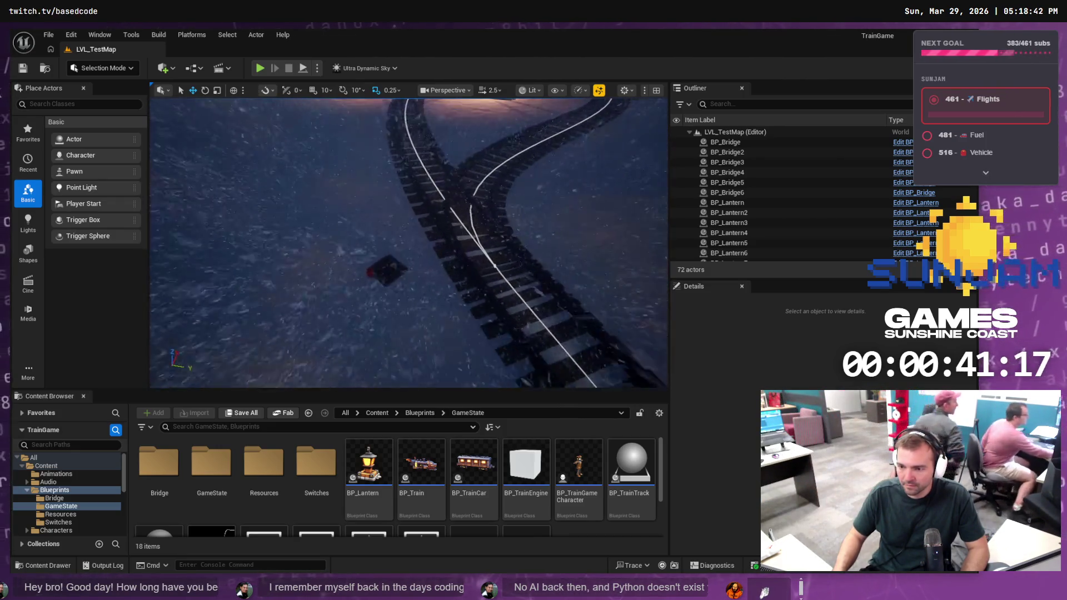
Rotate the dark track switch actor about 7 degrees, then select Ultra_Dynamic_Weather
click(389, 274)
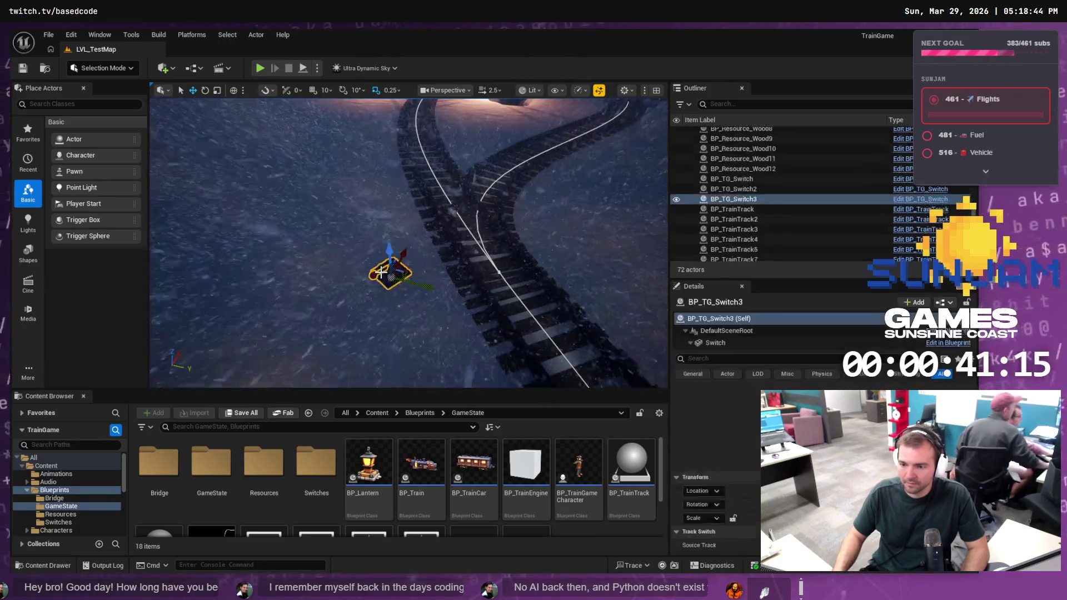
drag(424, 316, 433, 309)
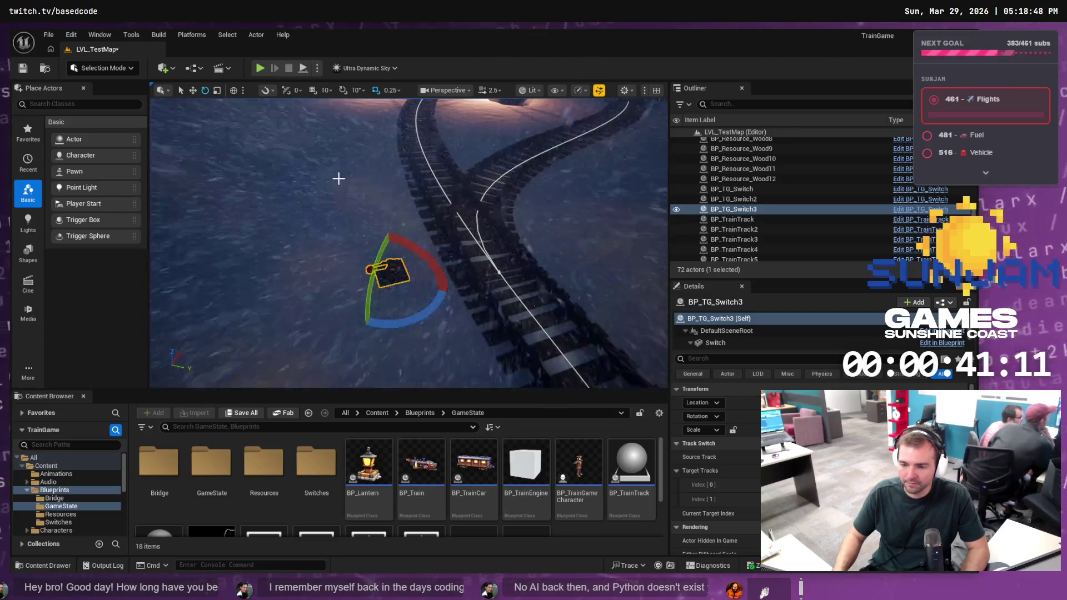
click(346, 198)
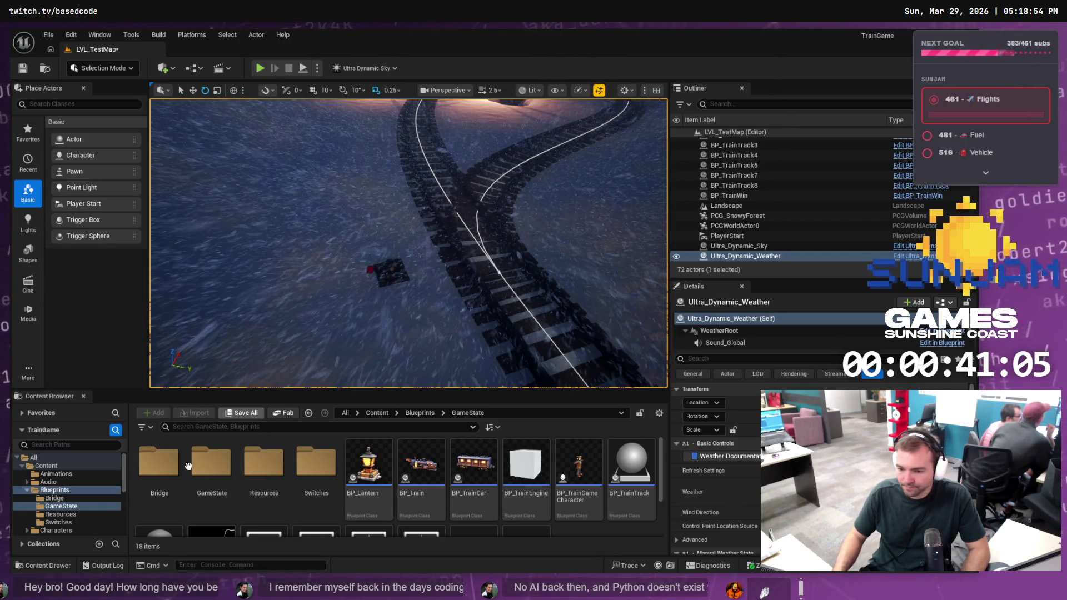
Browse the top-level Content folders in the Content Browser, collapsing the Blueprints folder
ctrl+click(45, 466)
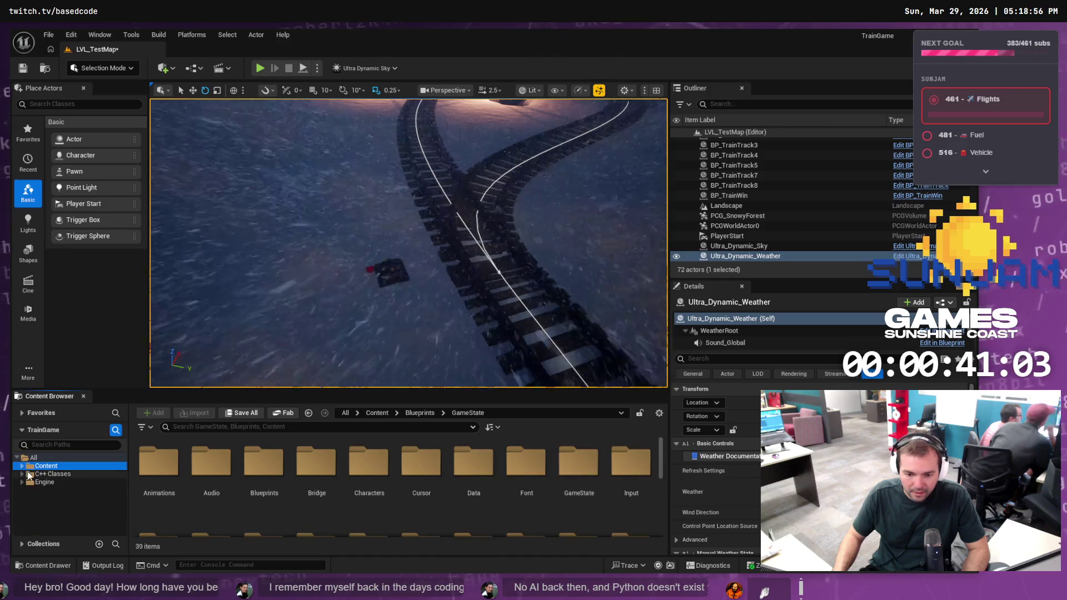
scroll(27, 472, down, 1)
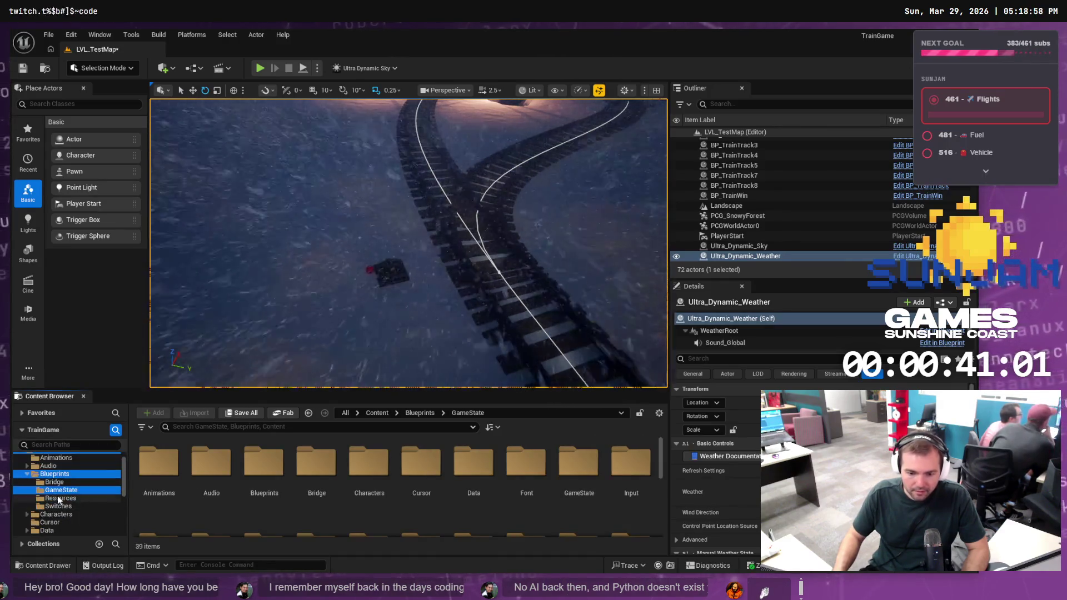
click(27, 474)
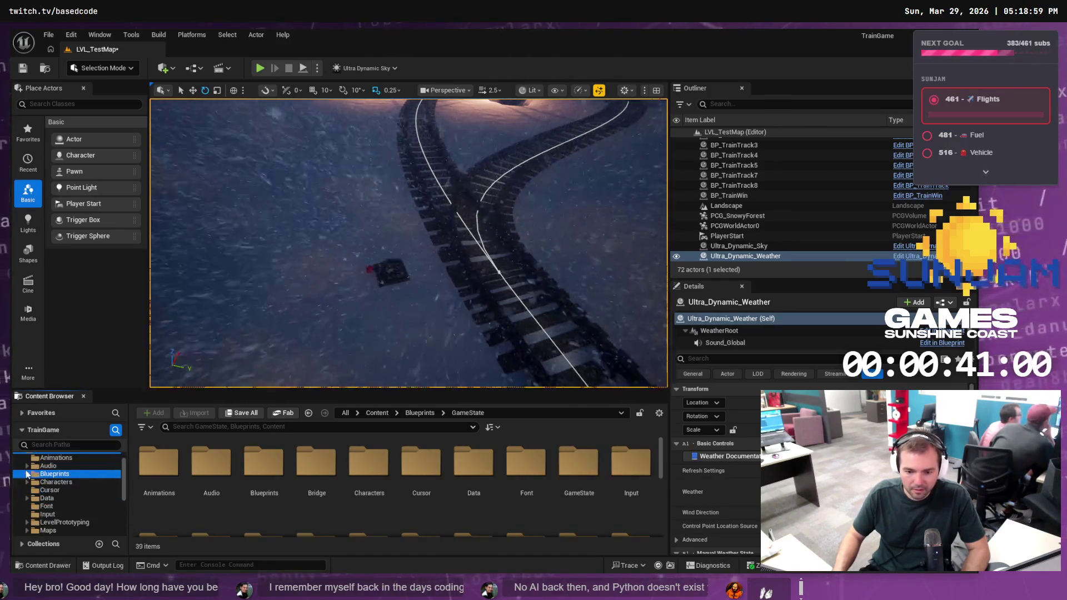
scroll(50, 509, up, 1)
scroll(50, 513, down, 2)
scroll(53, 509, up, 2)
scroll(56, 506, down, 3)
Create a new WarningSign folder inside Meshes and open it
click(55, 499)
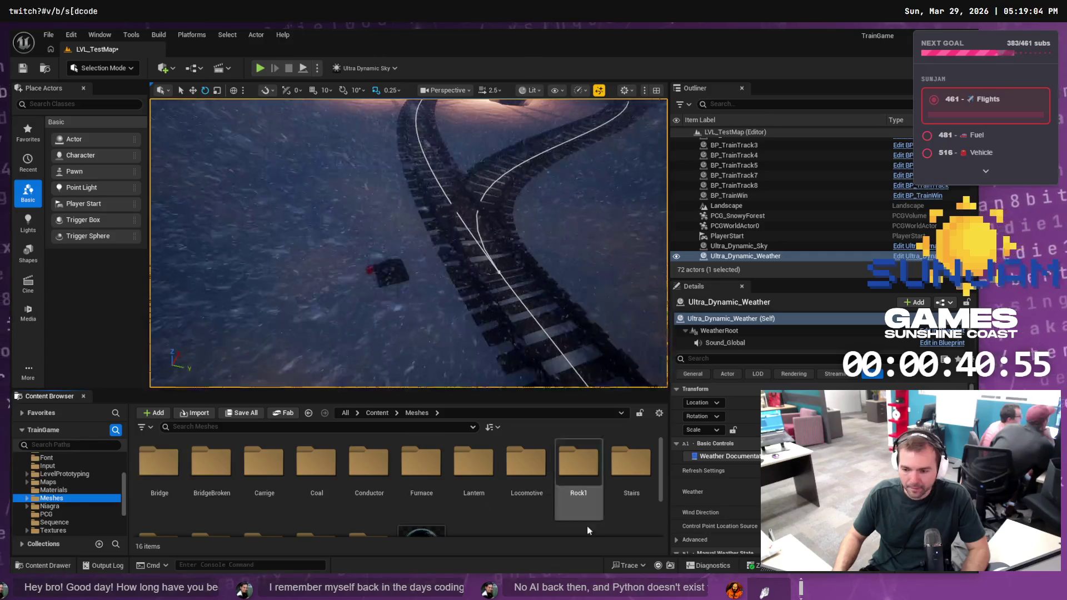
right_click(555, 525)
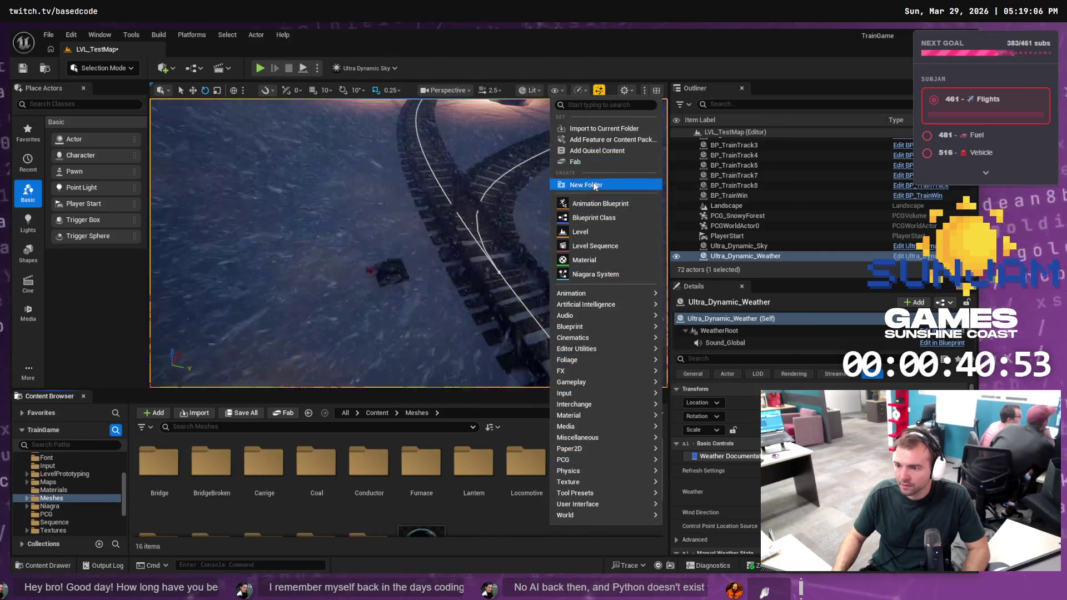
click(591, 184)
text(WarningSig)
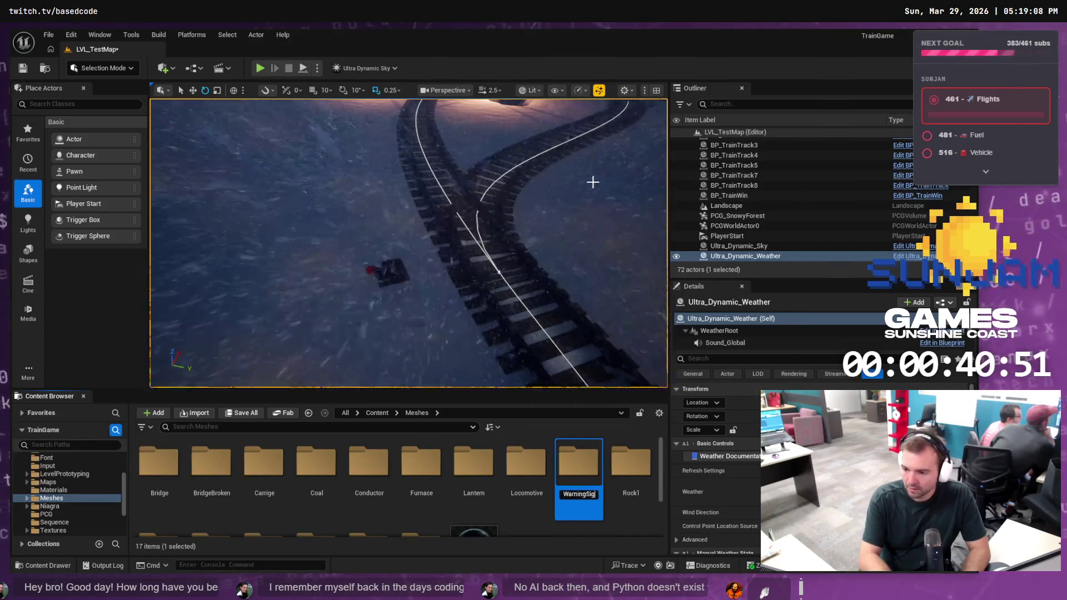
text(n)
key(Return)
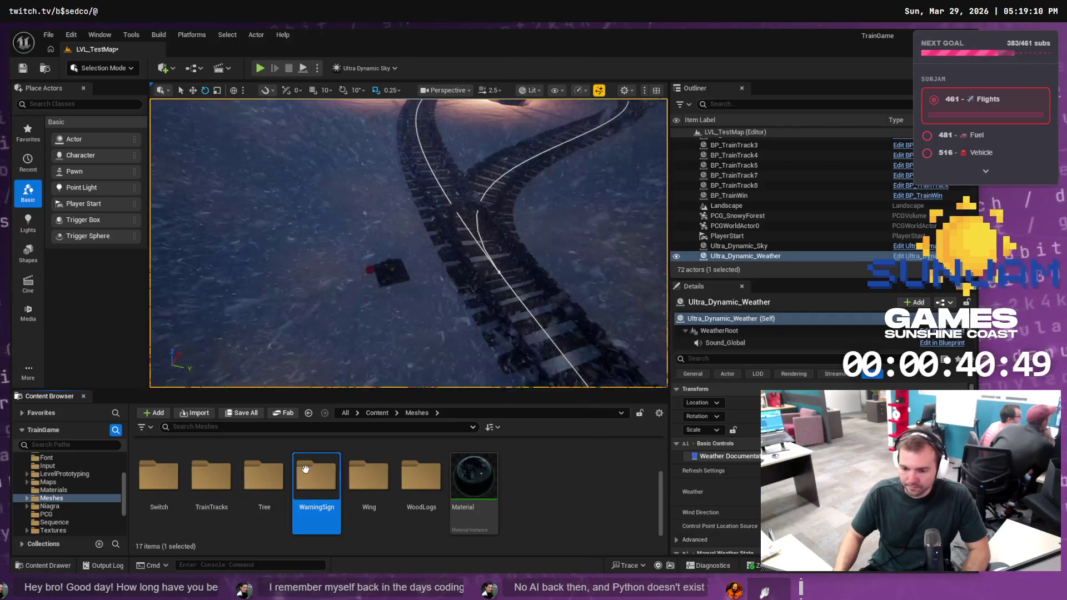
double_click(306, 470)
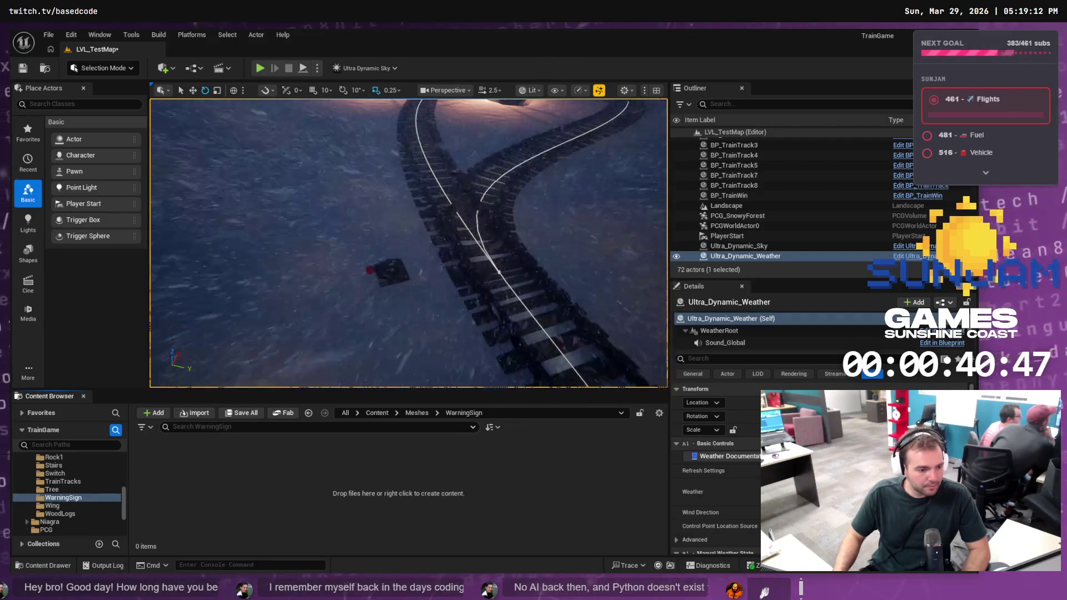
Open the WarningSign content folder in Windows Explorer
right_click(264, 469)
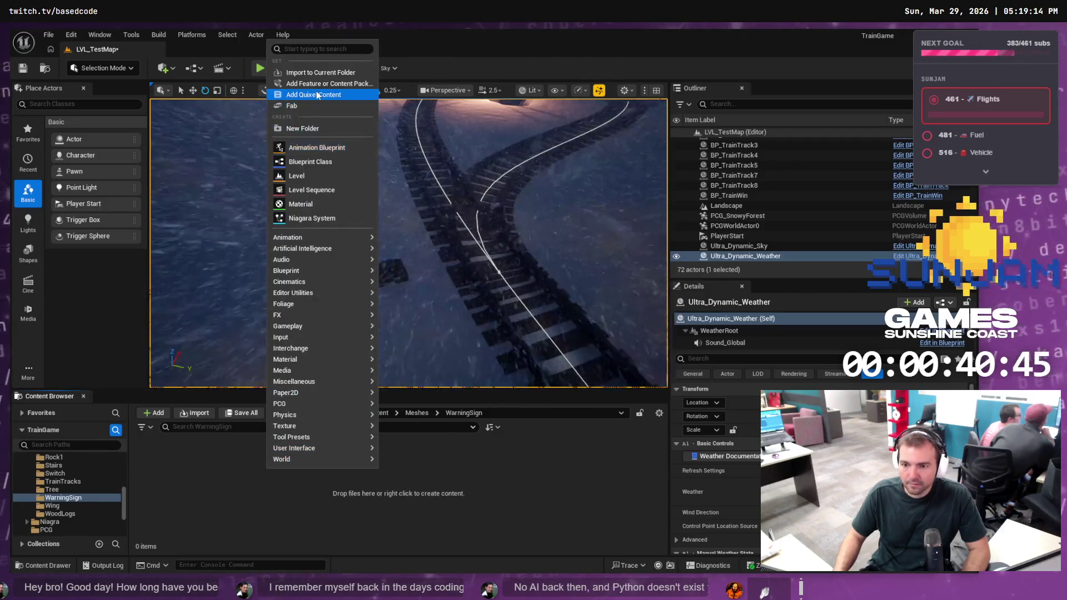
key(Escape)
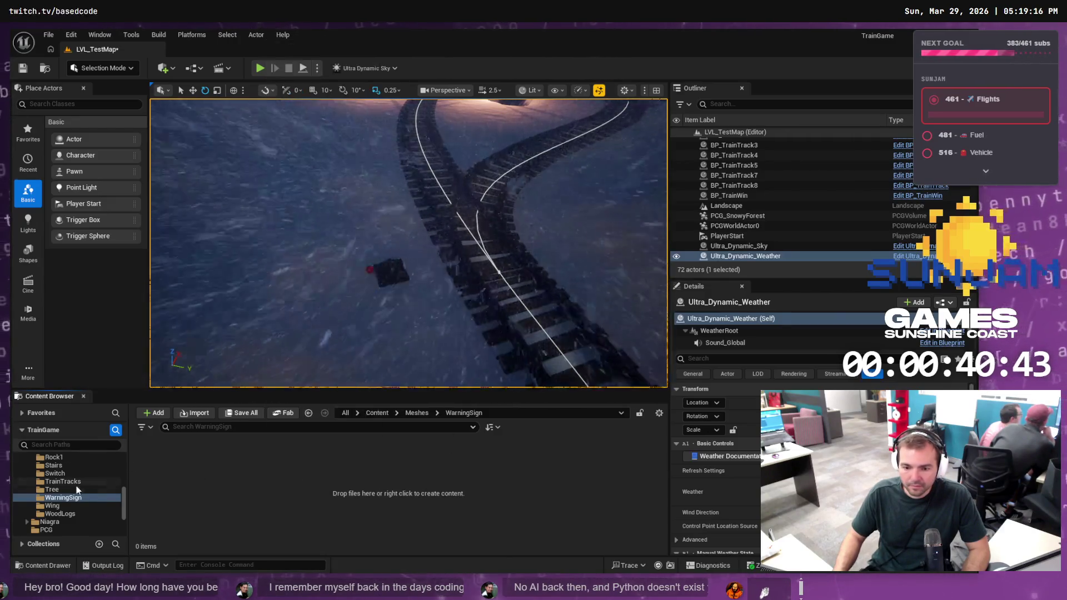
right_click(73, 497)
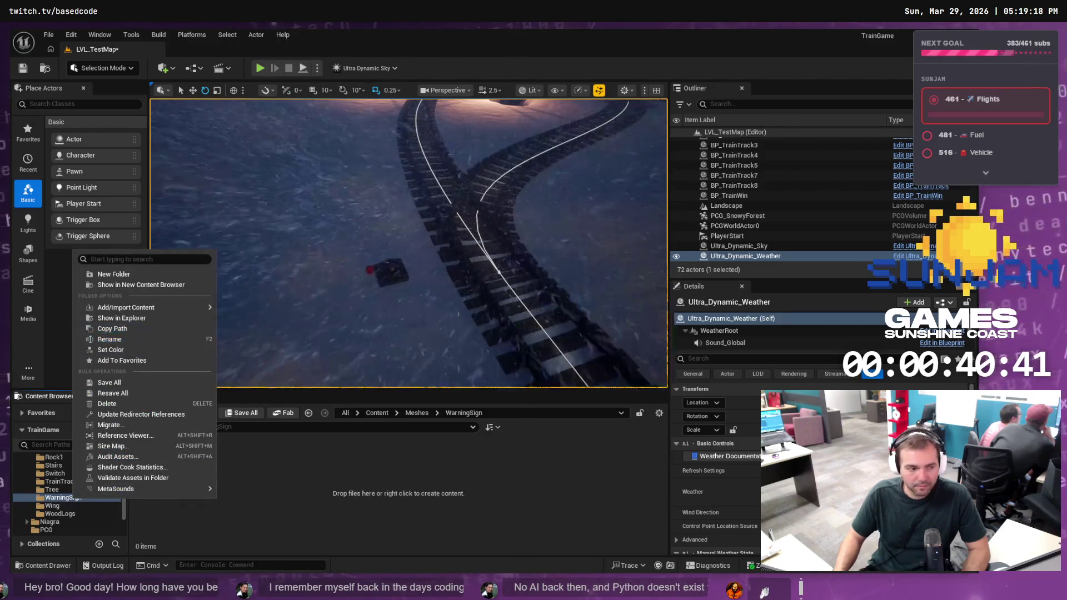
key(Escape)
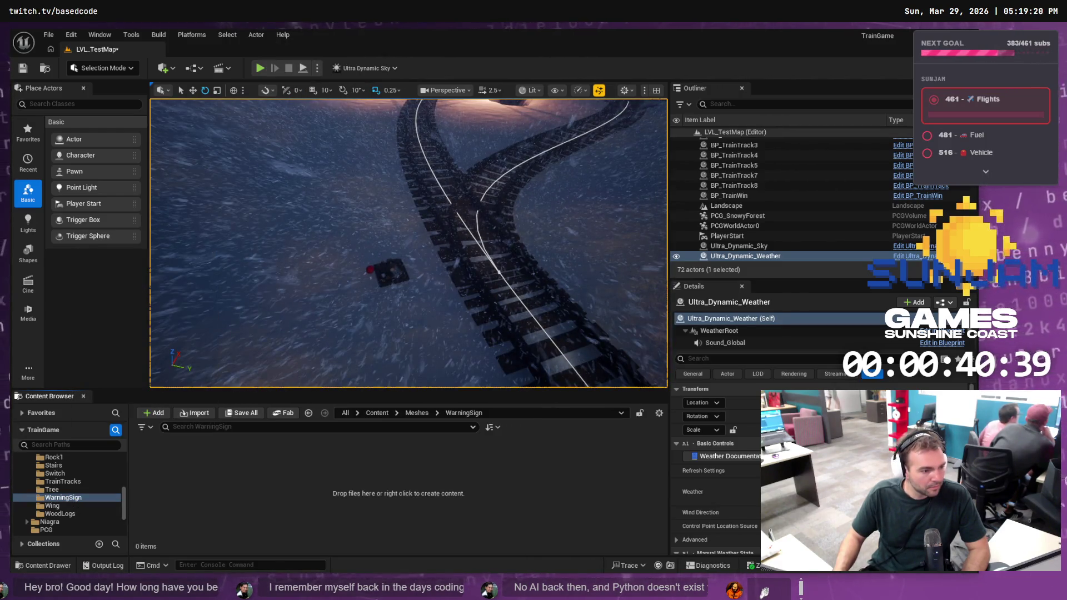
right_click(78, 497)
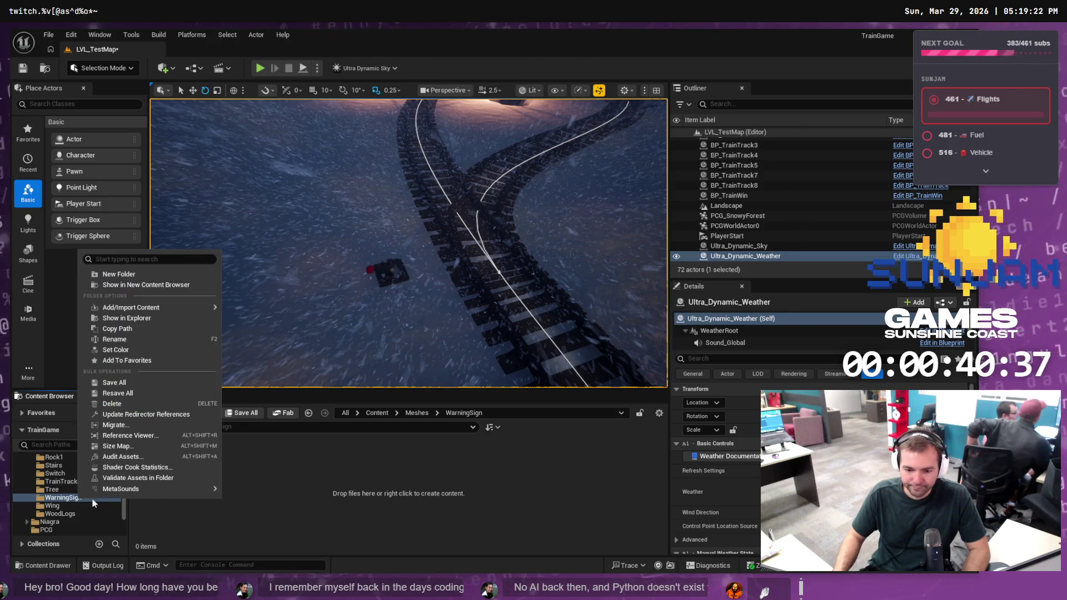
click(127, 318)
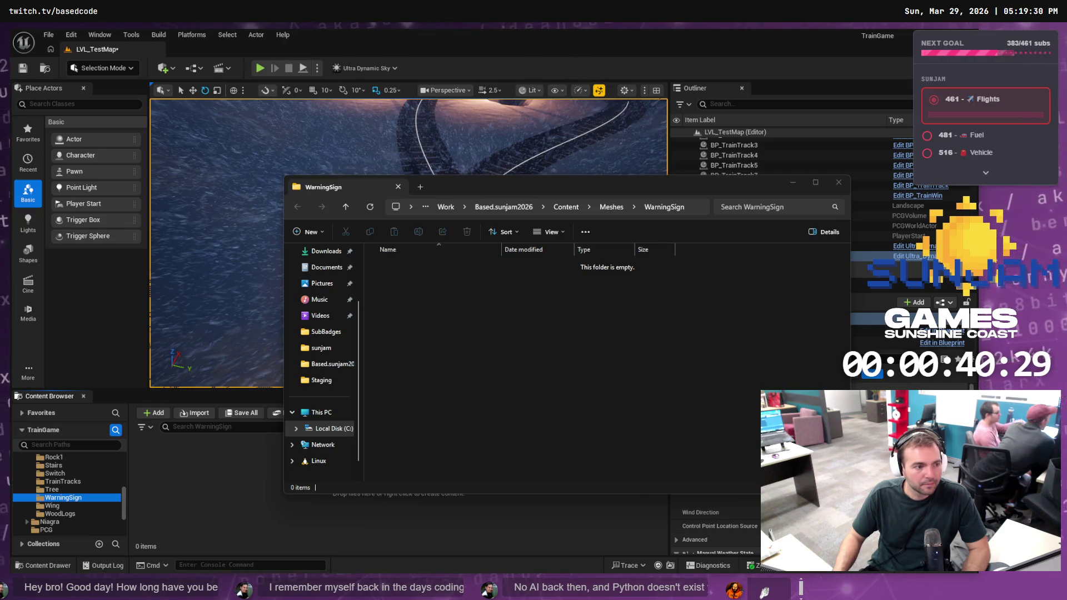
Move the downloaded zip into the WarningSign folder and rename it WarningSign.zip
drag(355, 315, 456, 318)
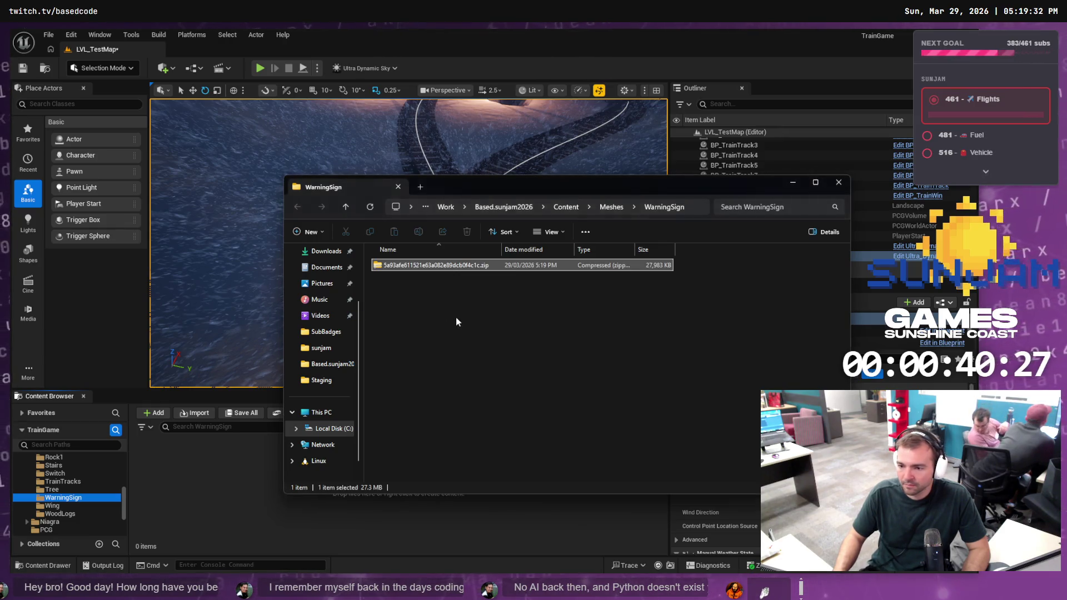
key(F2)
text(W)
text(a)
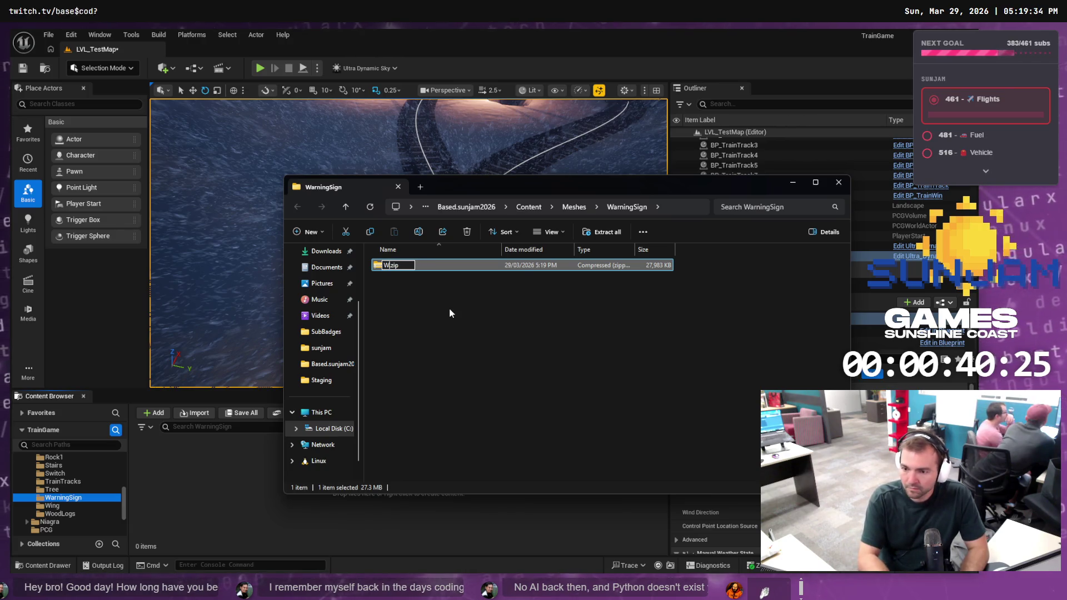
text(rningSign)
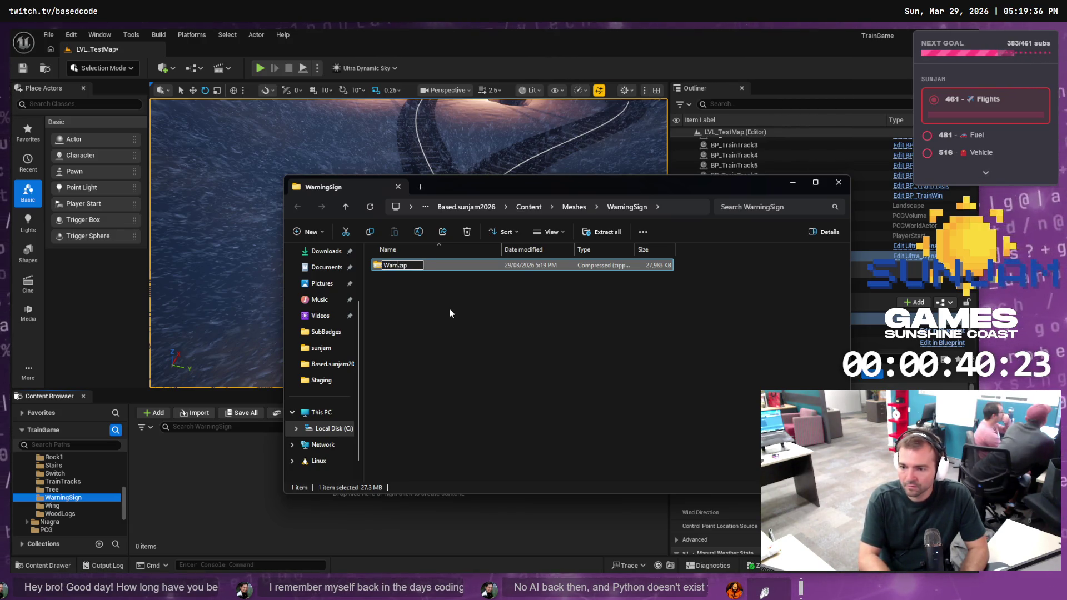
key(Return)
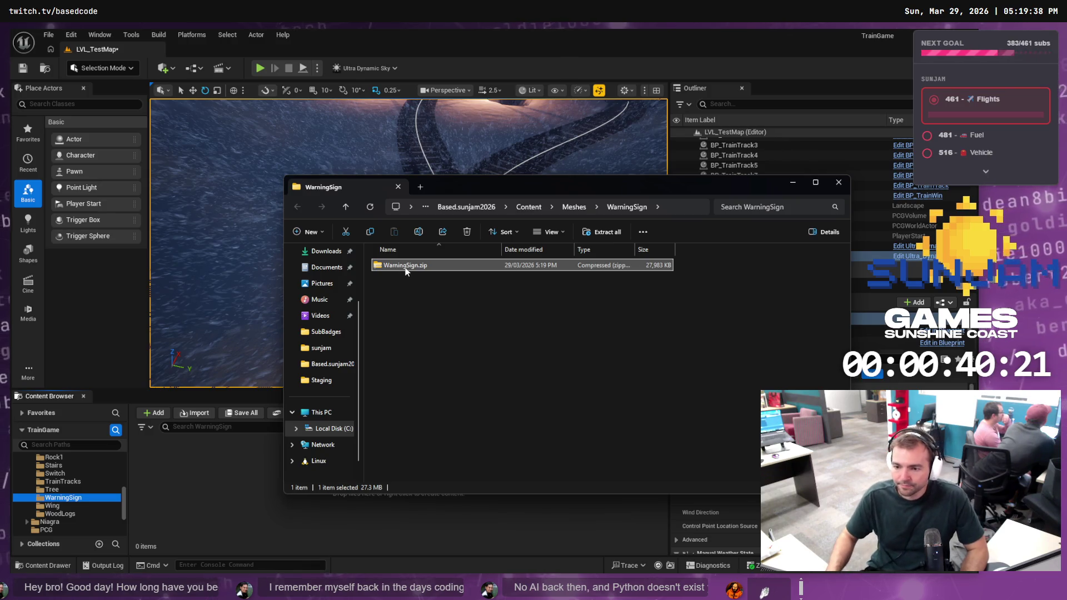
Extract WarningSign.zip into a WarningSign folder and rename the model file WarningSign.obj
drag(409, 270, 441, 337)
click(484, 342)
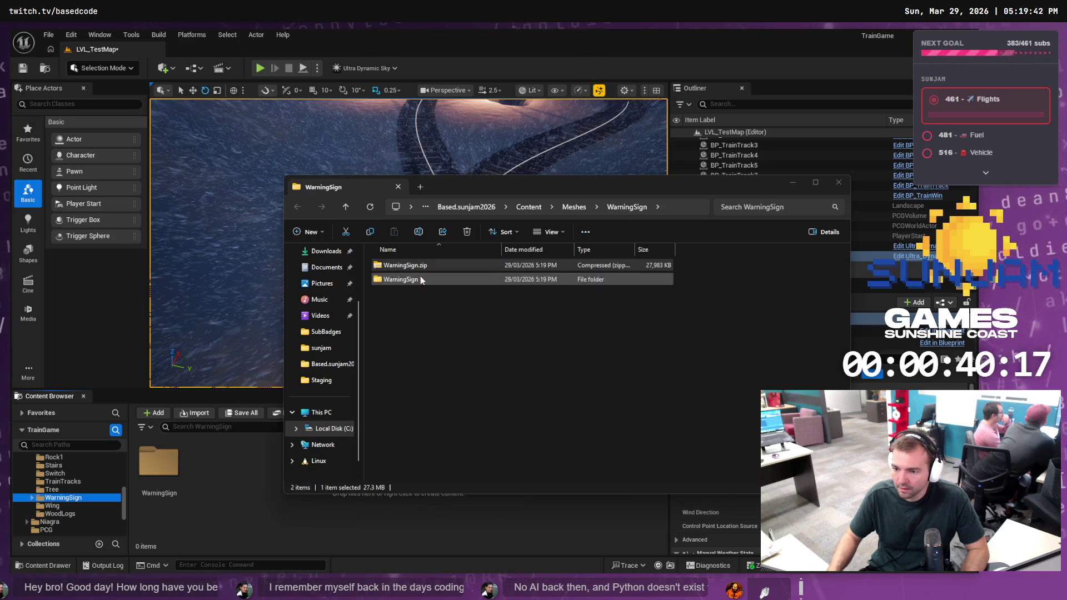
click(411, 284)
key(F2)
text(Warning)
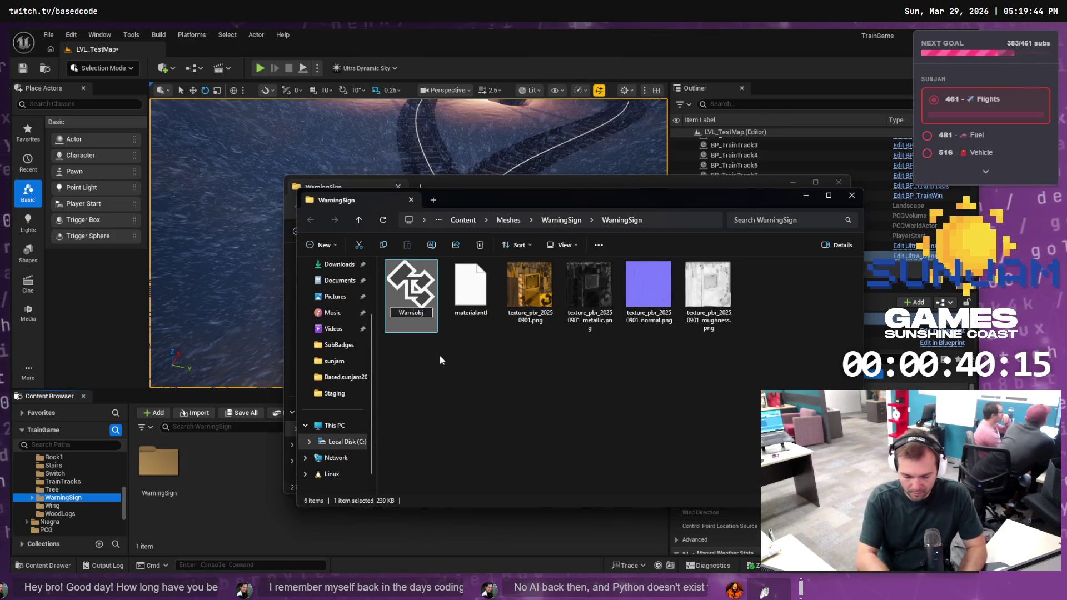
text(Sign)
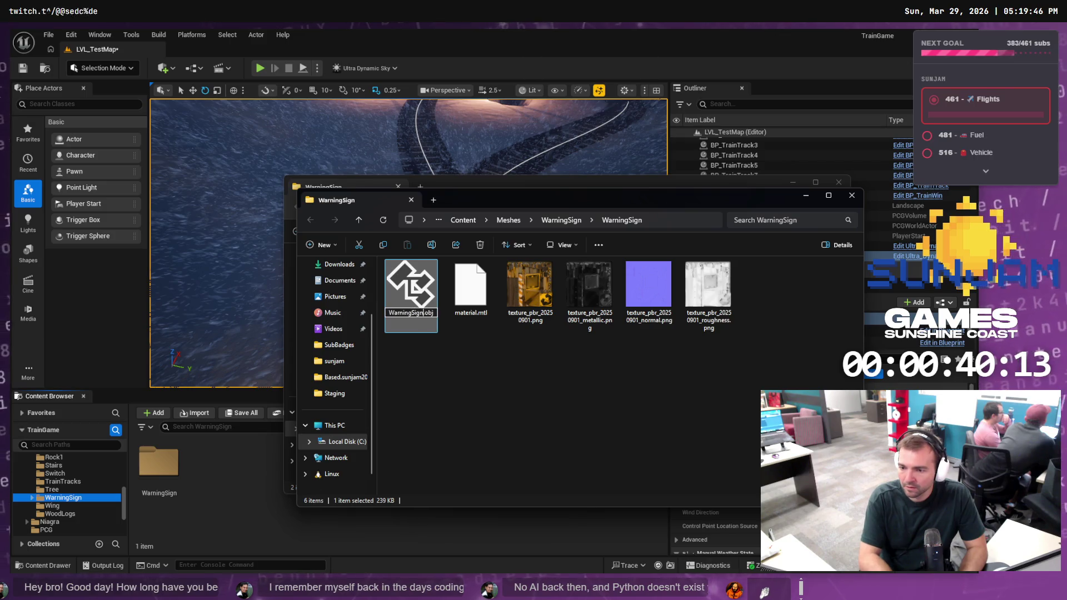
key(Return)
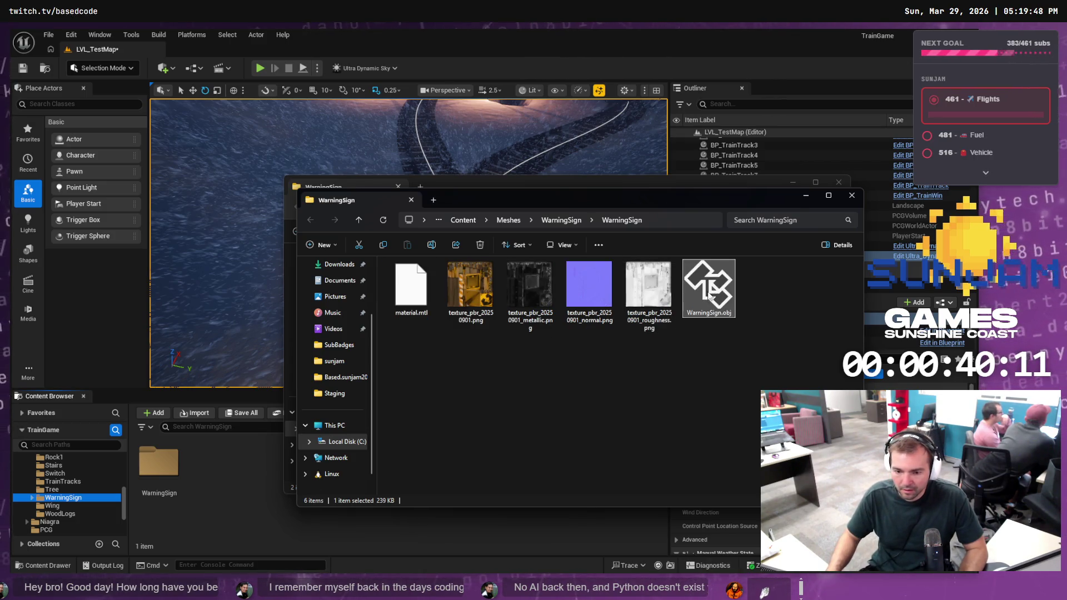
Delete the WarningSign content folder in the Unreal Content Browser
click(159, 467)
right_click(177, 473)
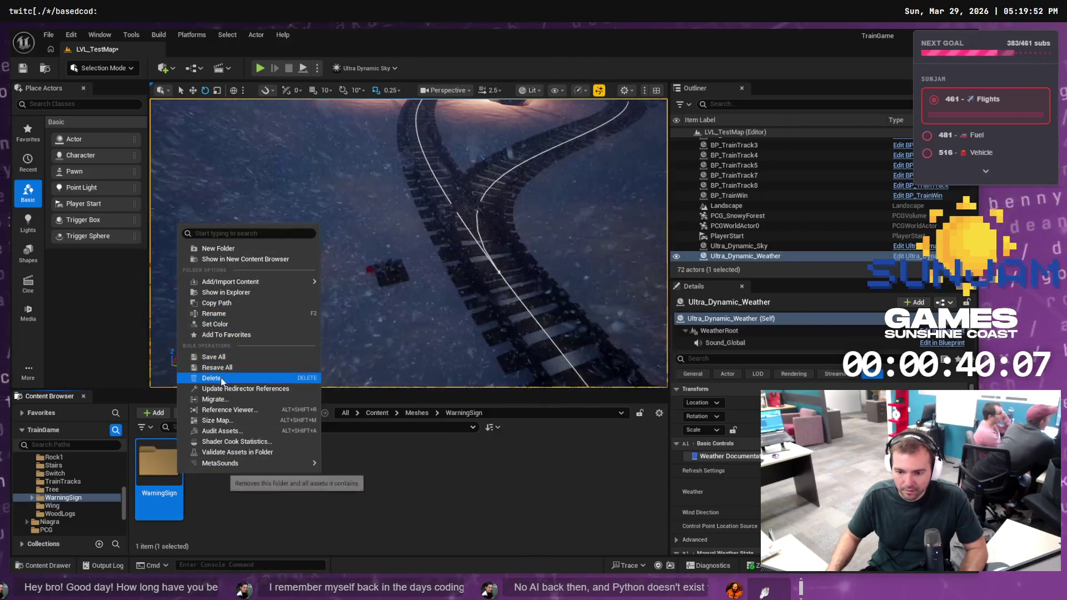
click(212, 378)
click(255, 400)
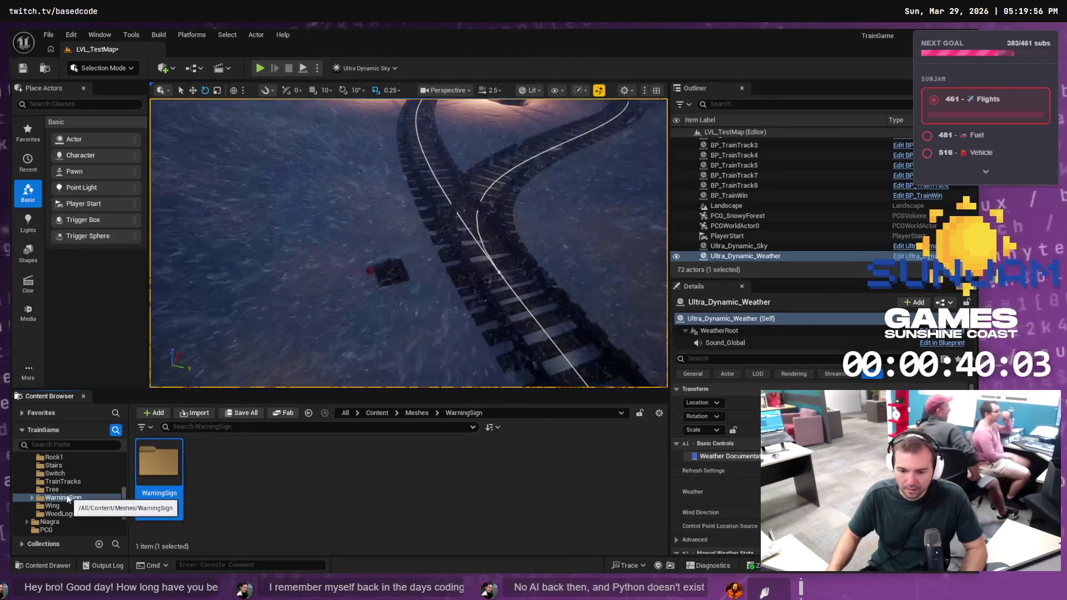
Move the extracted WarningSign folder and zip into Staging and open the folder there
key(alt+Tab)
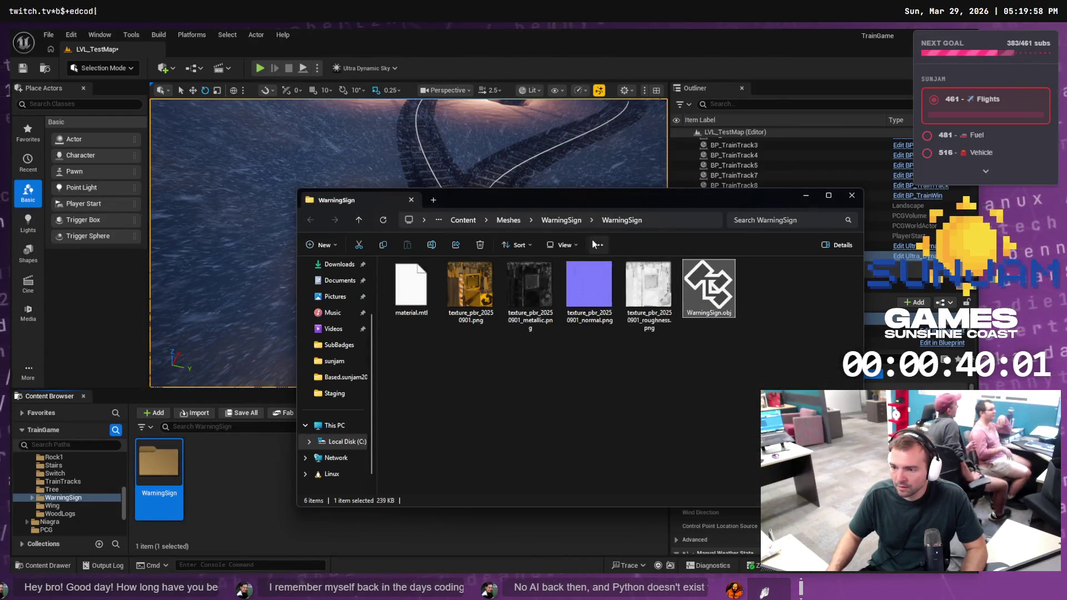
drag(742, 391, 414, 257)
click(573, 222)
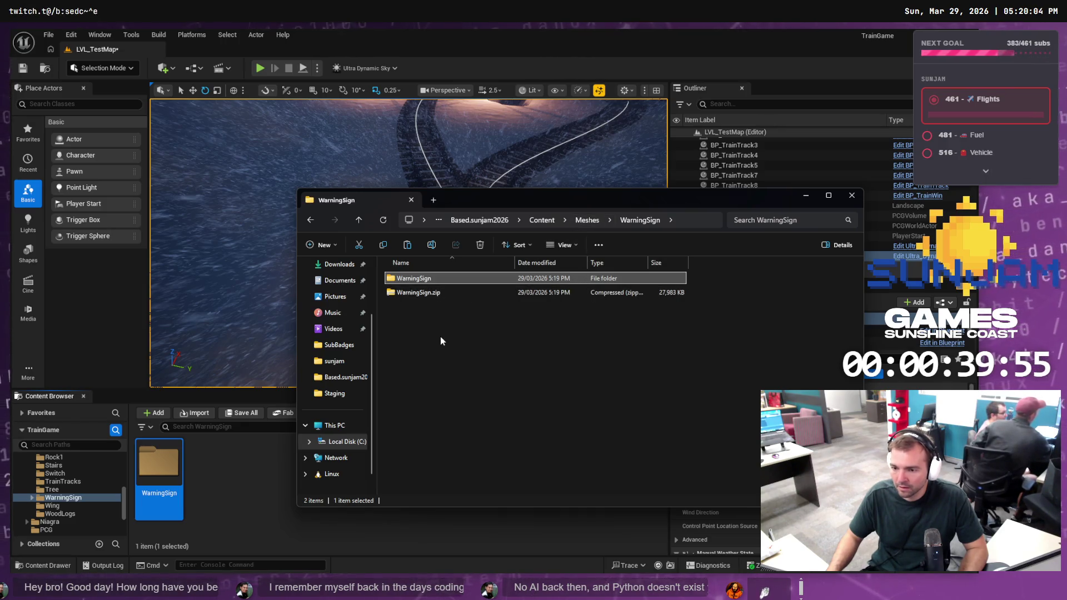
drag(440, 340, 404, 279)
click(334, 394)
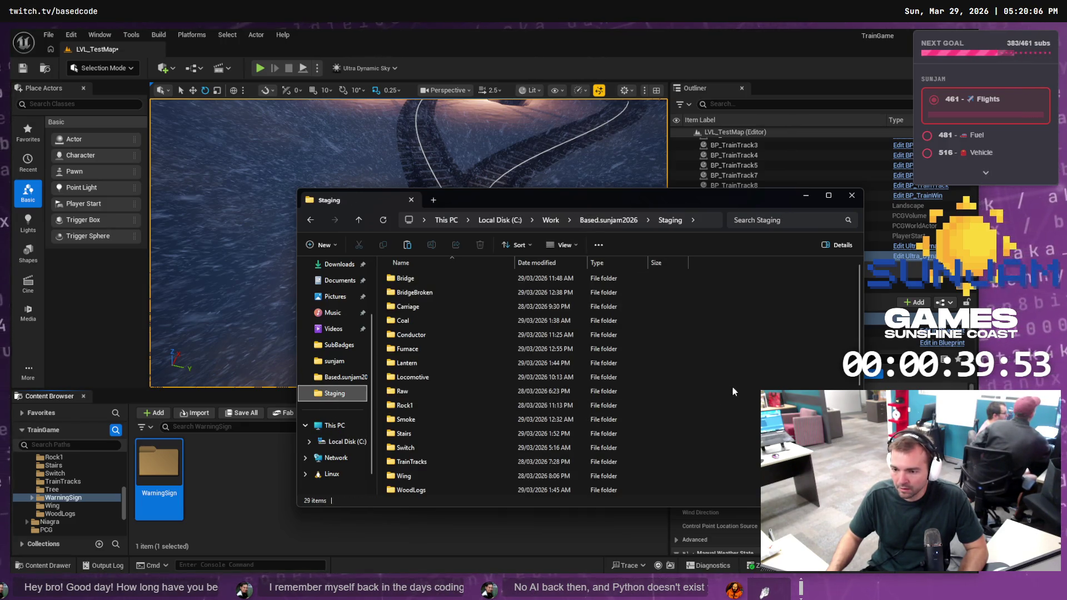
key(ctrl+v)
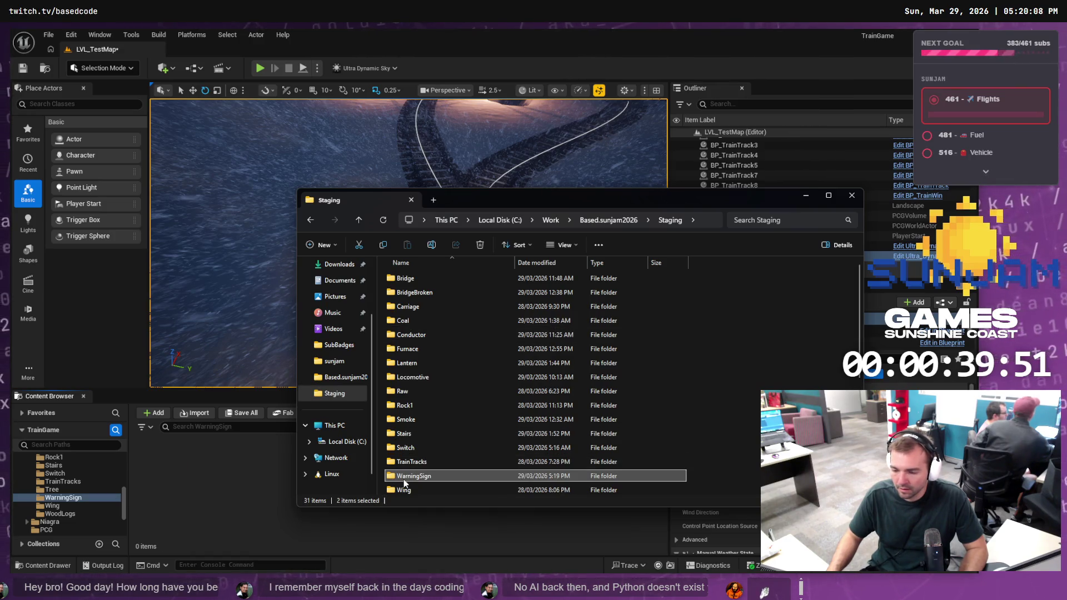
double_click(404, 480)
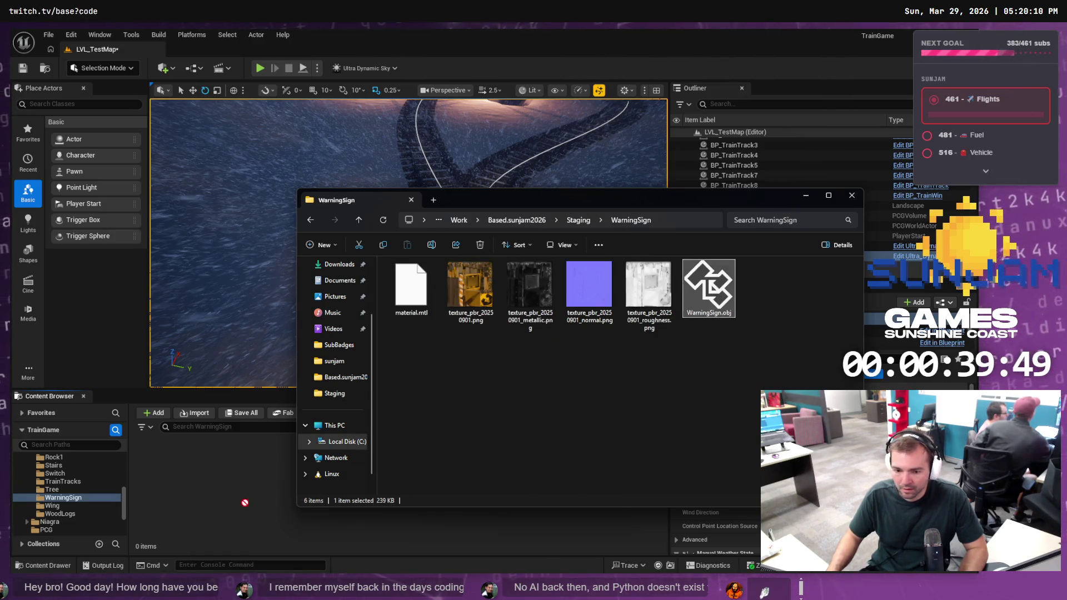
Import WarningSign.obj with default settings into the WarningSign folder, and hide the snowfall weather
drag(164, 494, 191, 505)
click(316, 114)
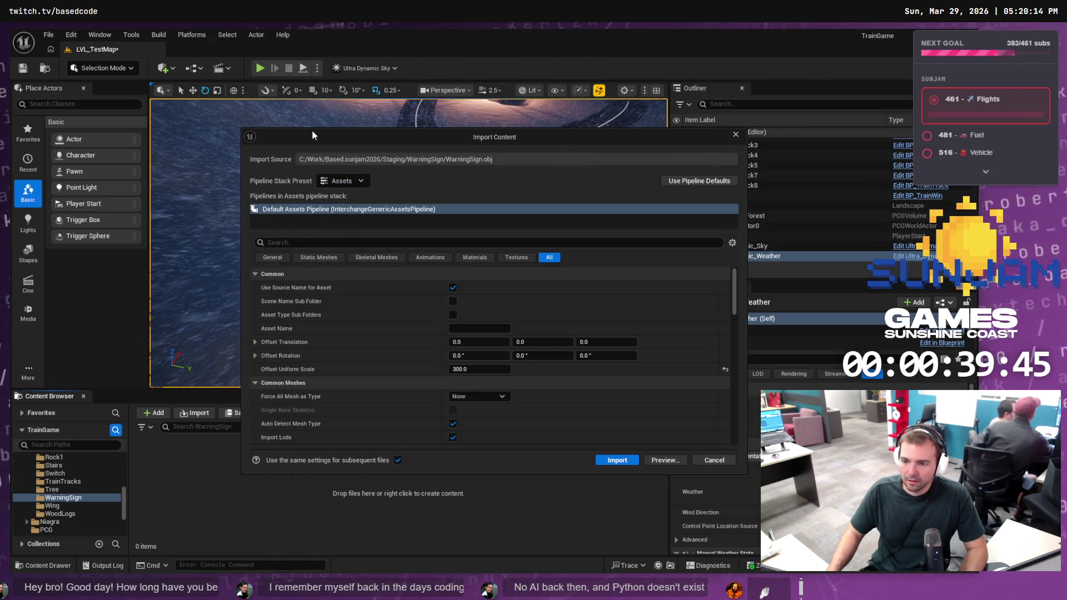
click(615, 460)
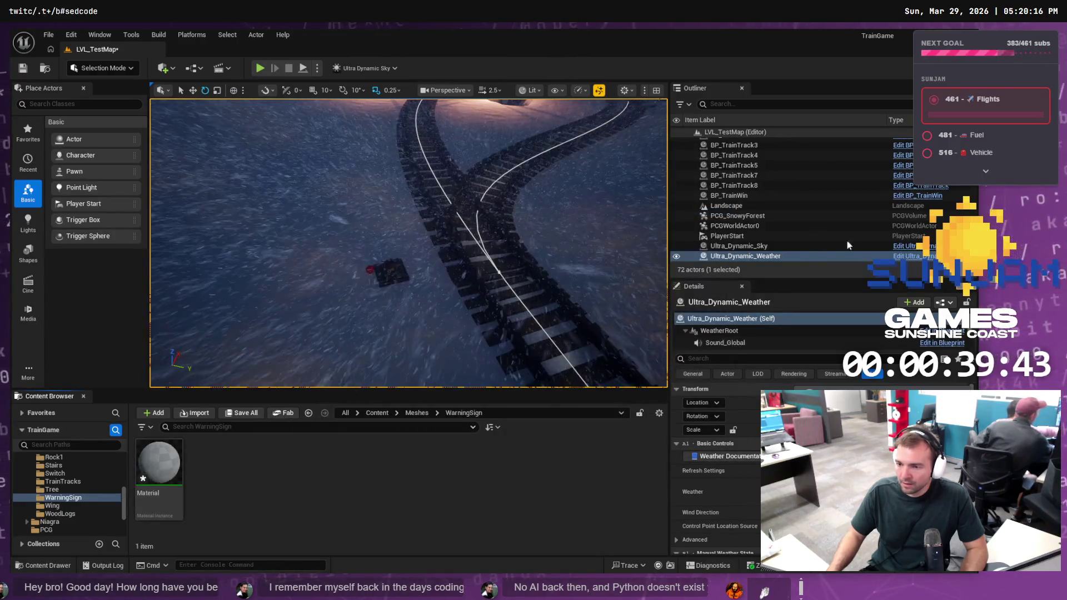
key(h)
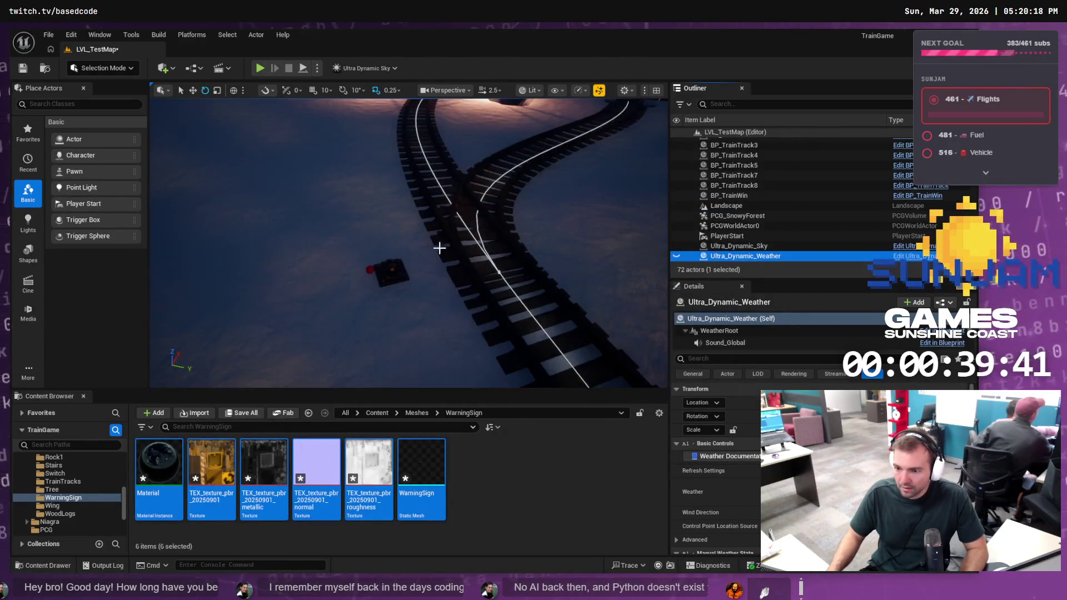
Rename the imported WarningSign static mesh to SM_WarningSign
click(267, 534)
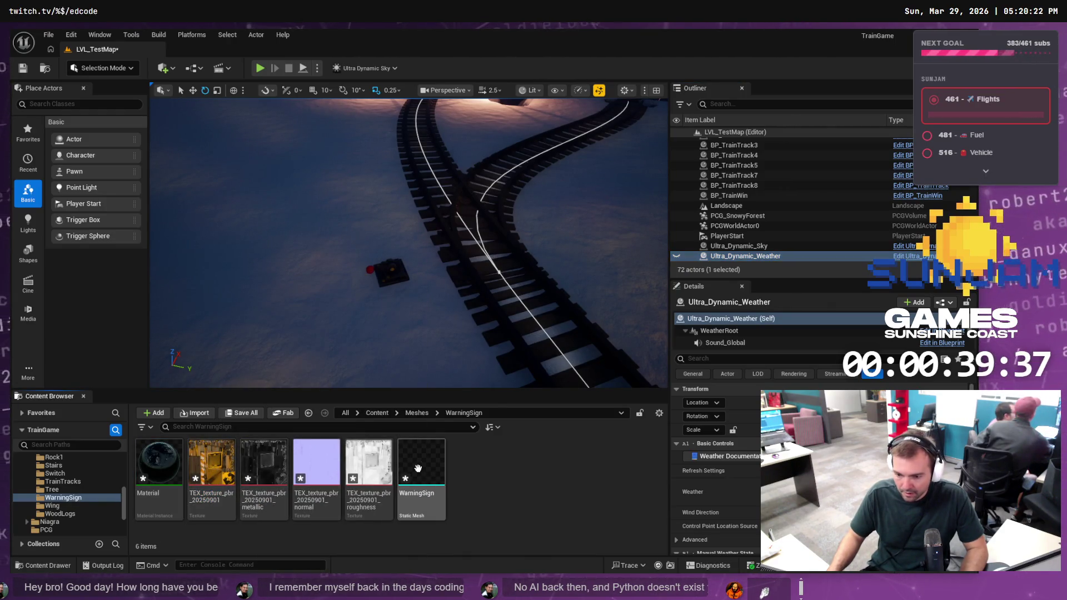
click(423, 489)
click(426, 487)
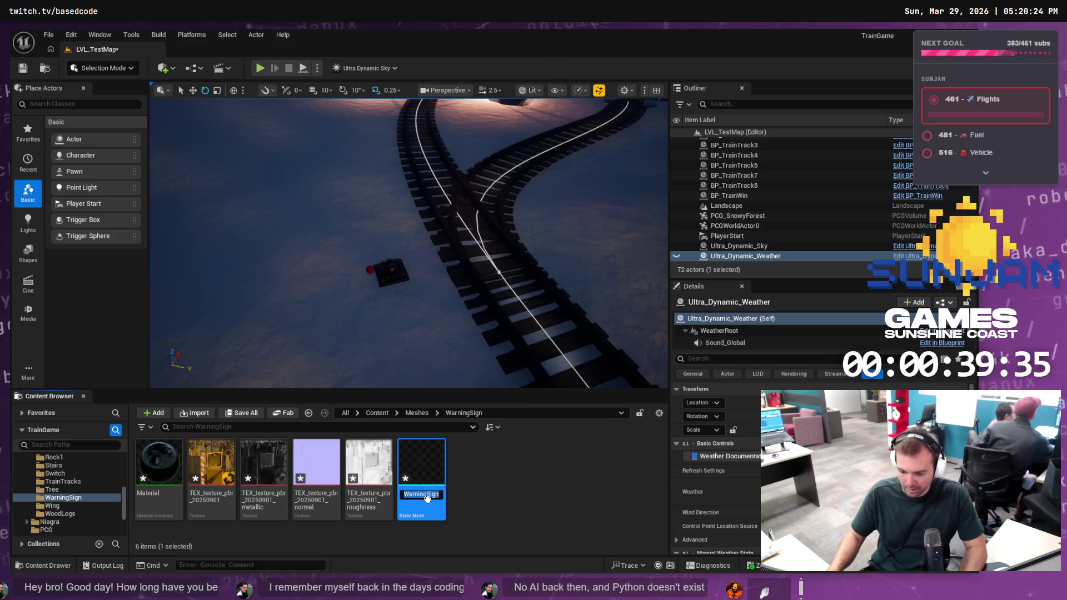
text(SM_)
key(Return)
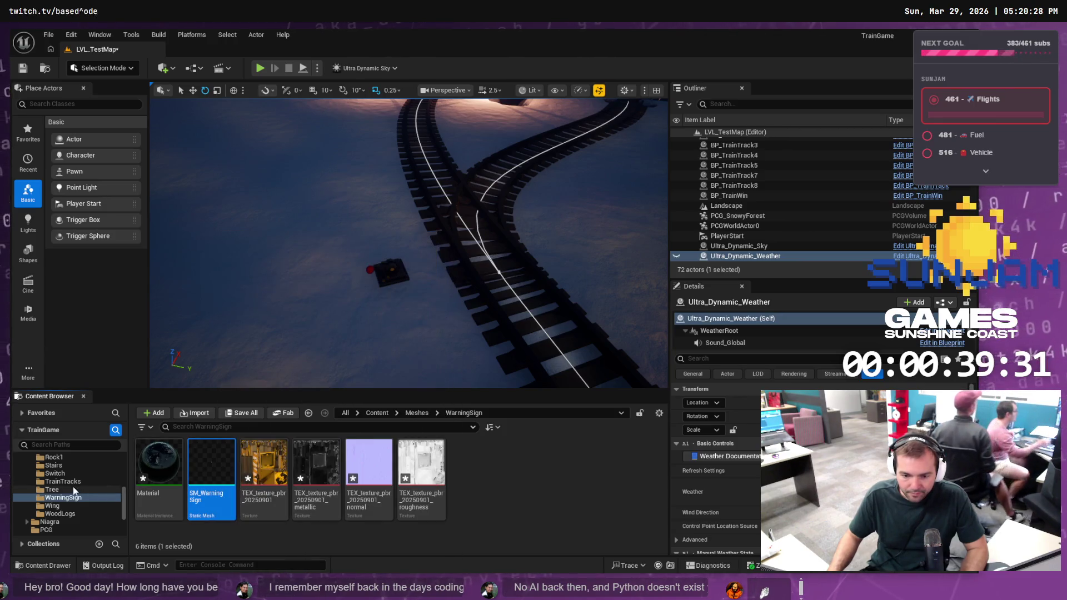
scroll(111, 490, up, 5)
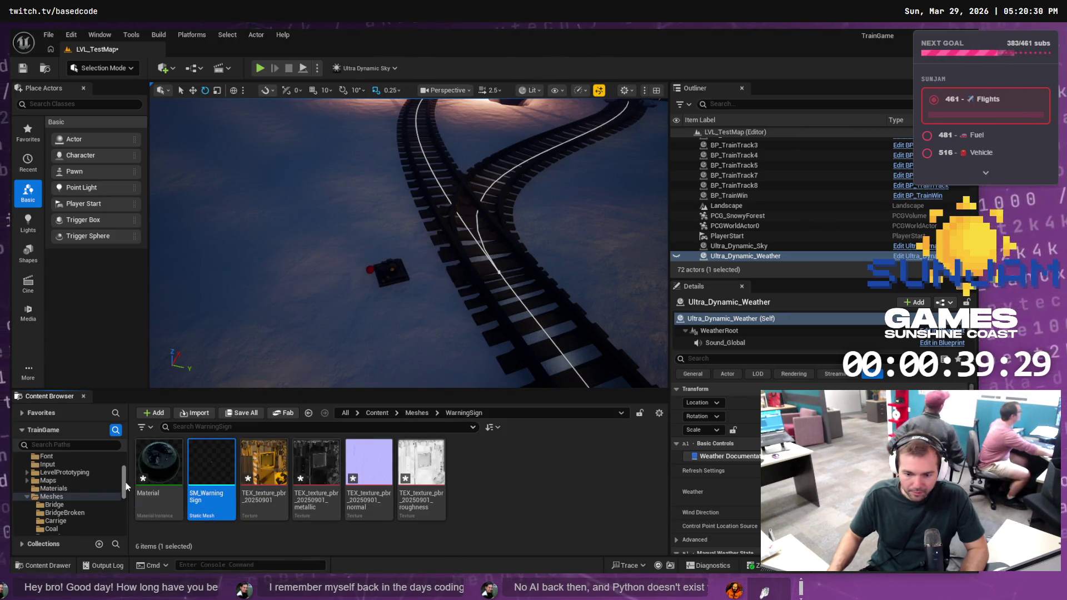
Duplicate M_PBR in the Materials folder as MI_PBR_WarningSign
click(54, 489)
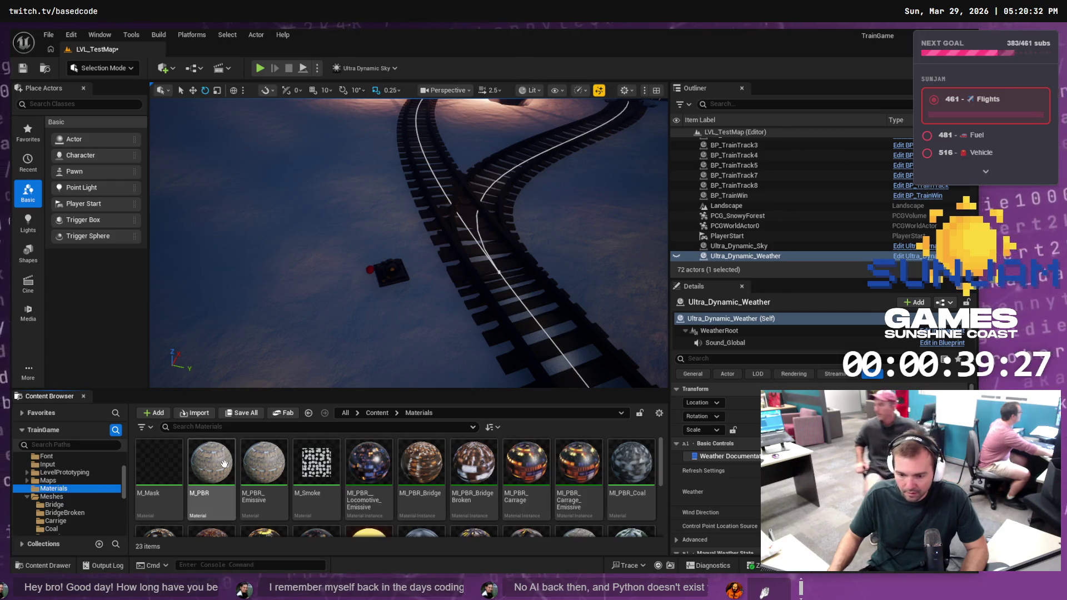
right_click(216, 470)
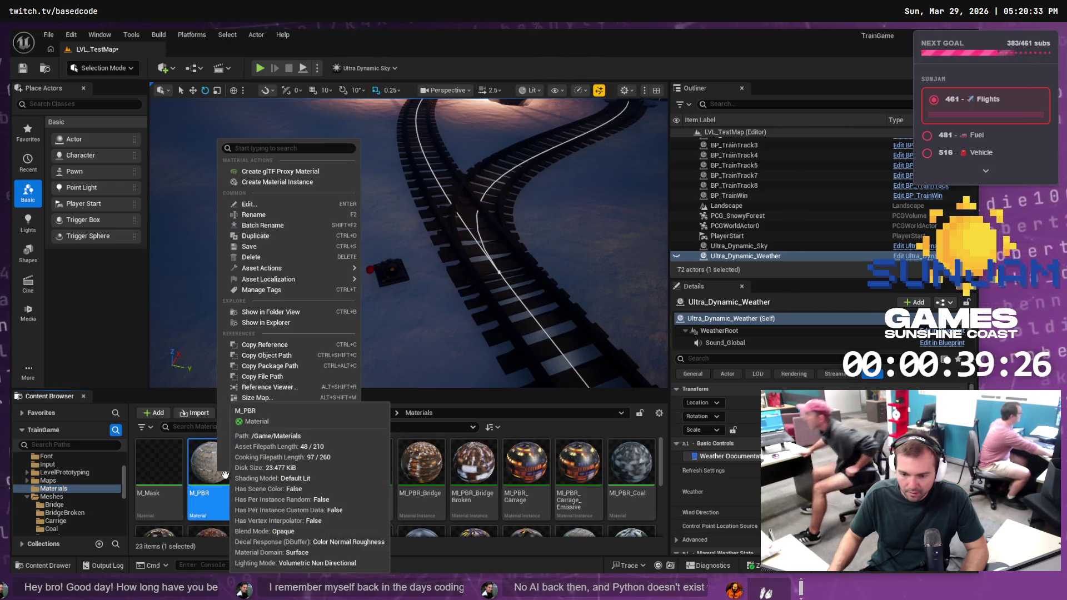
click(279, 235)
text(M_PBR_Warm)
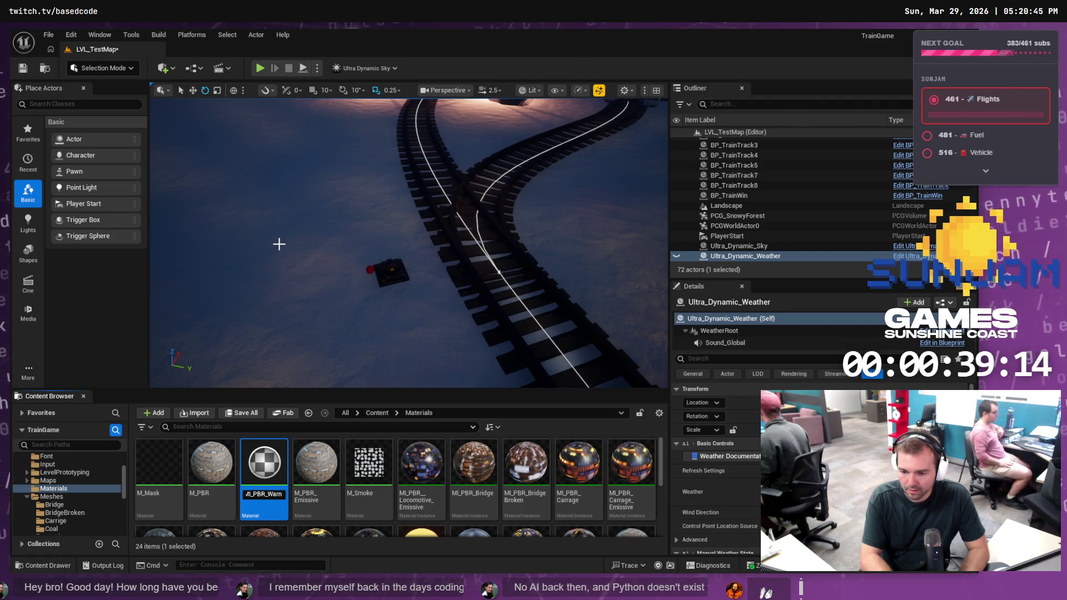
text(ingSign)
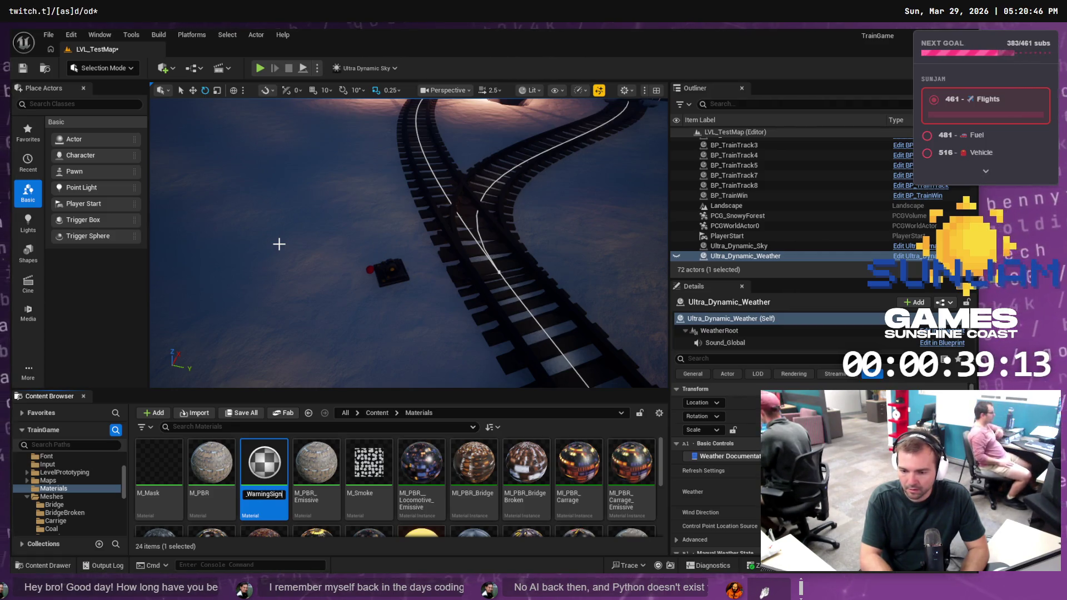
key(Return)
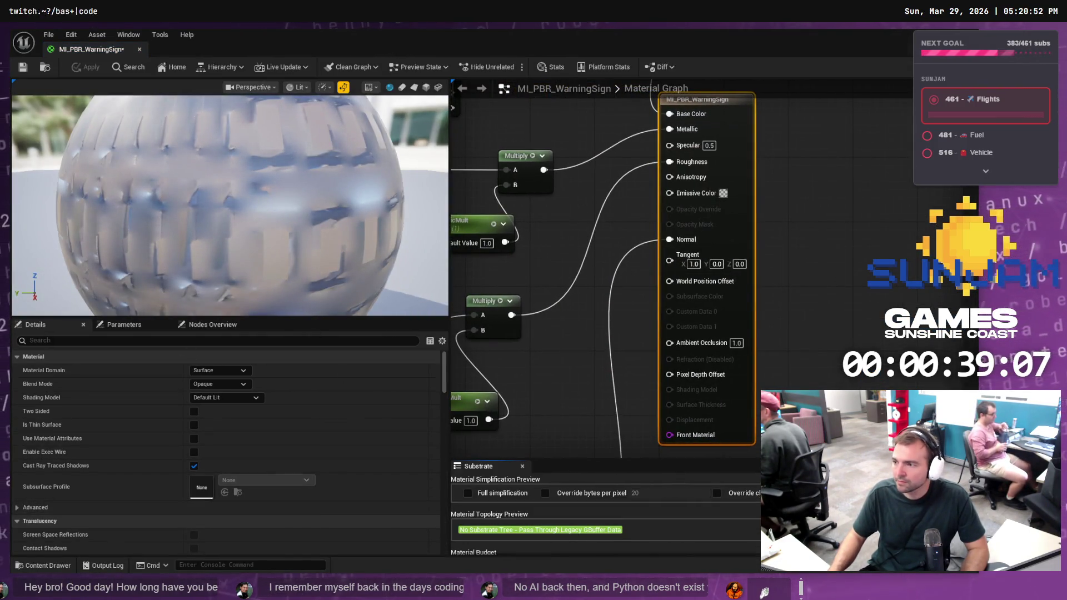
Close the material editor and delete MI_PBR_WarningSign again
key(alt+Tab)
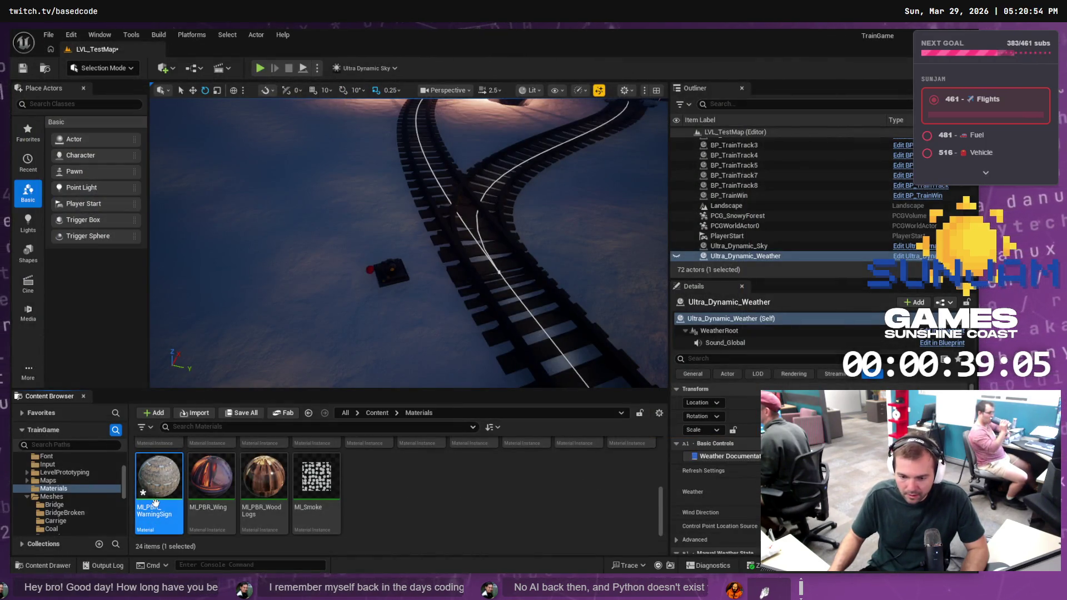
key(Delete)
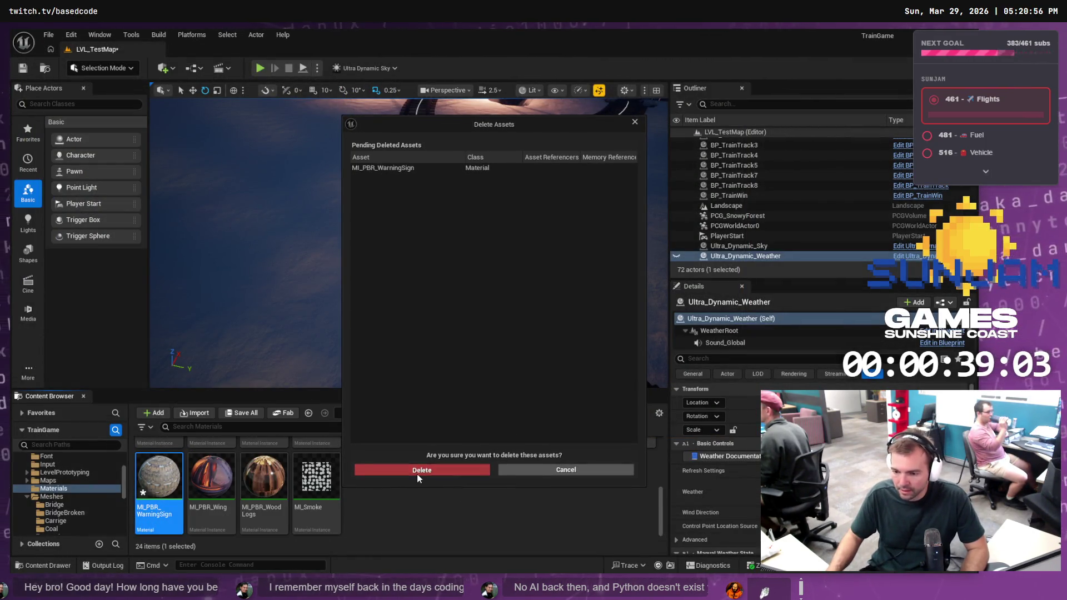
click(417, 475)
scroll(240, 481, up, 3)
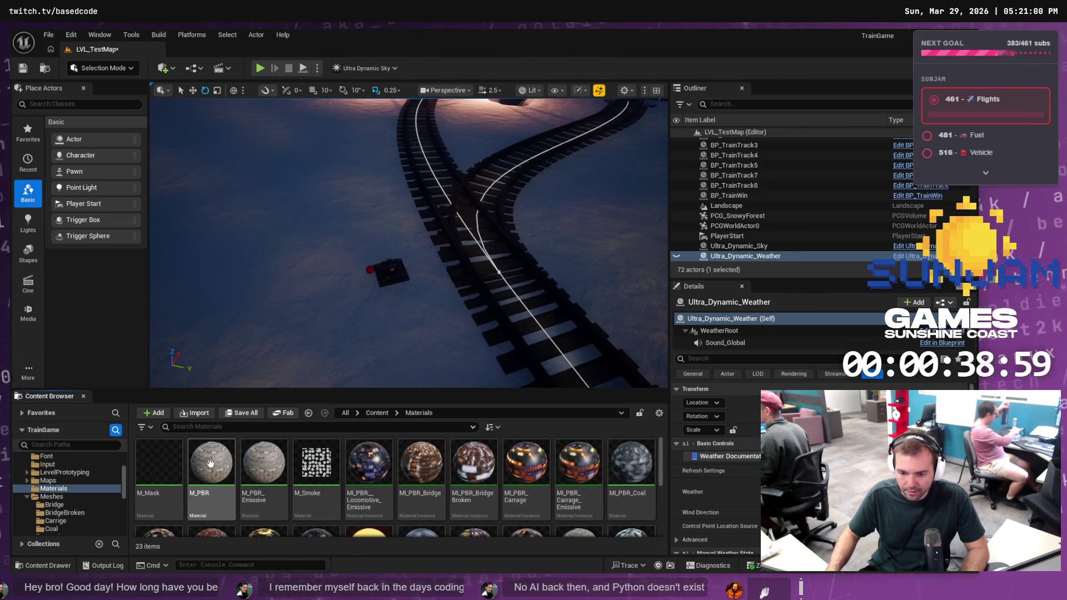
right_click(211, 462)
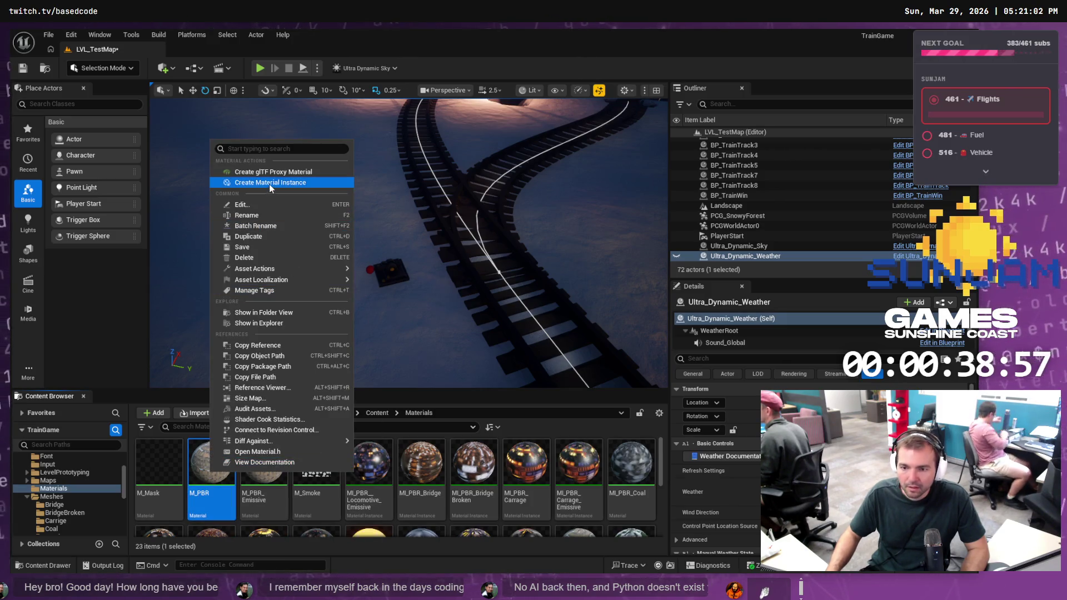
Create a material instance of M_PBR named MI_PBR_WarningSign
click(270, 183)
key(Return)
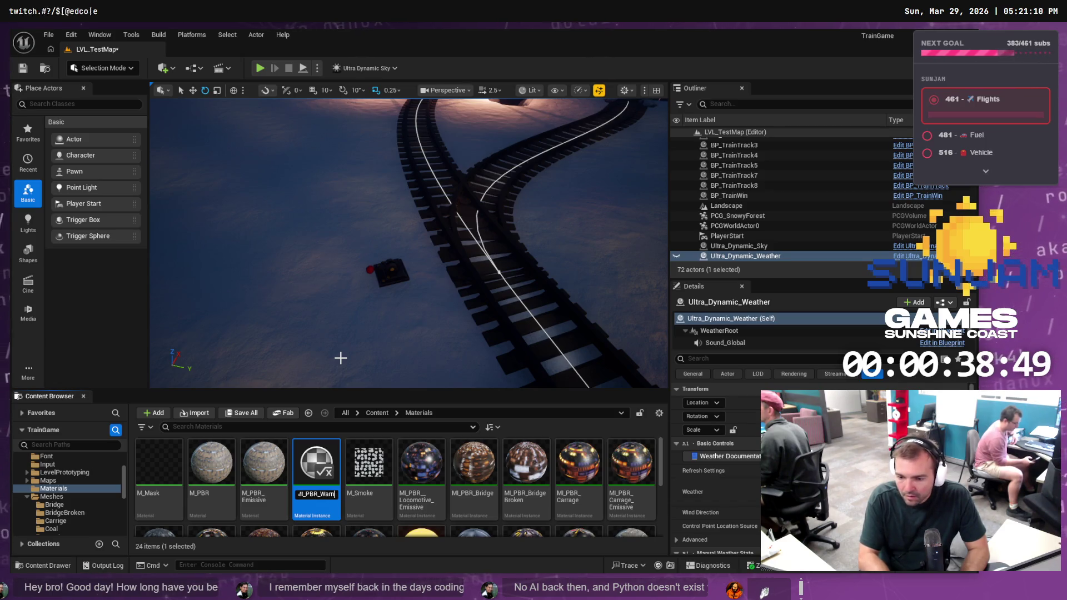
key(Return)
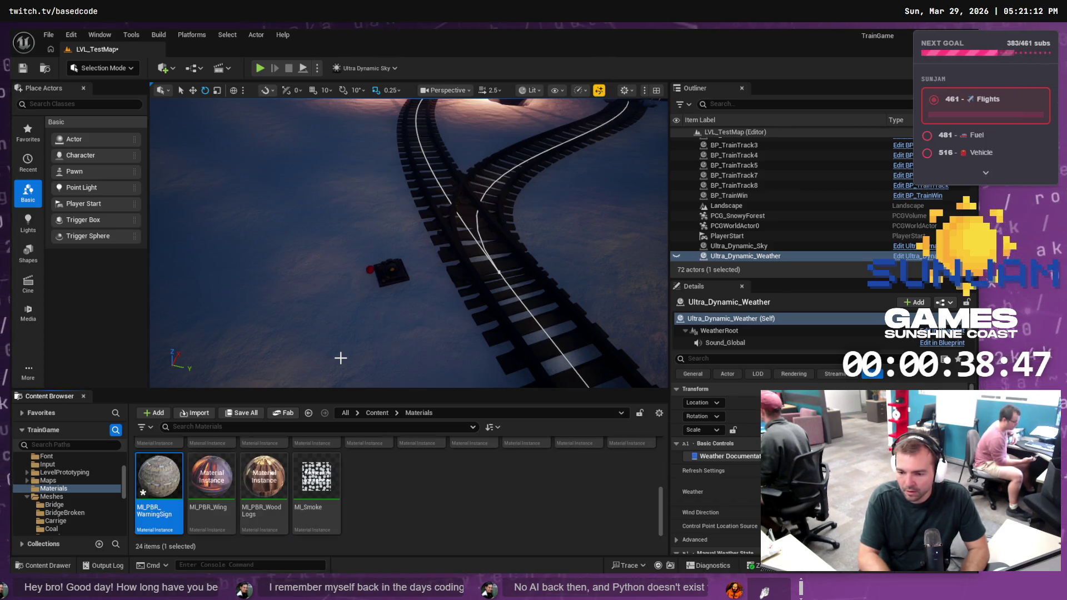
Open MI_PBR_WarningSign and enable its Albedo, Metallic, Normal and Roughness texture overrides
double_click(159, 483)
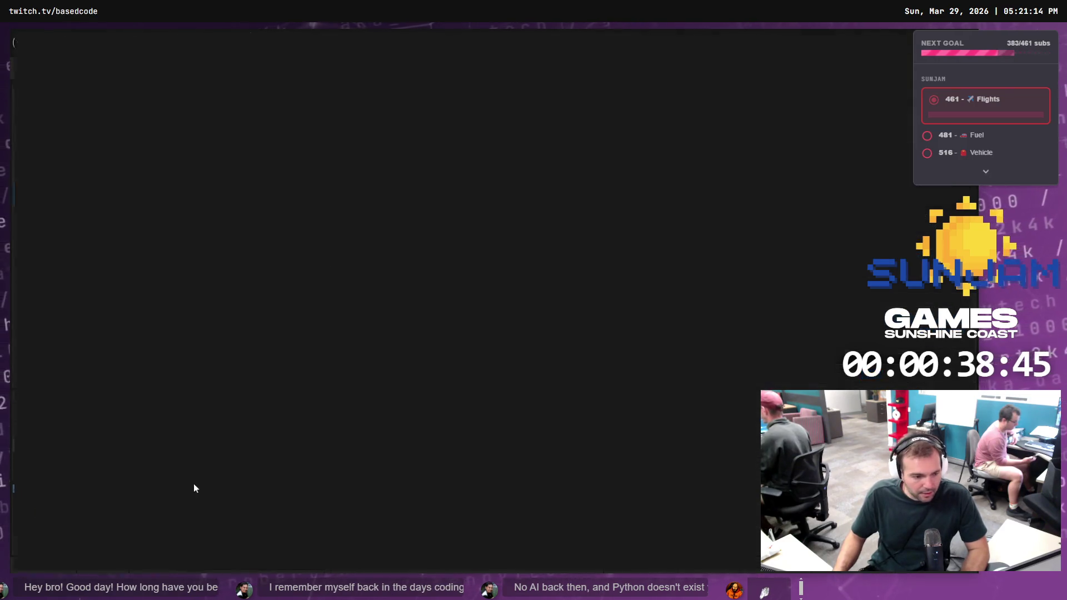
click(713, 222)
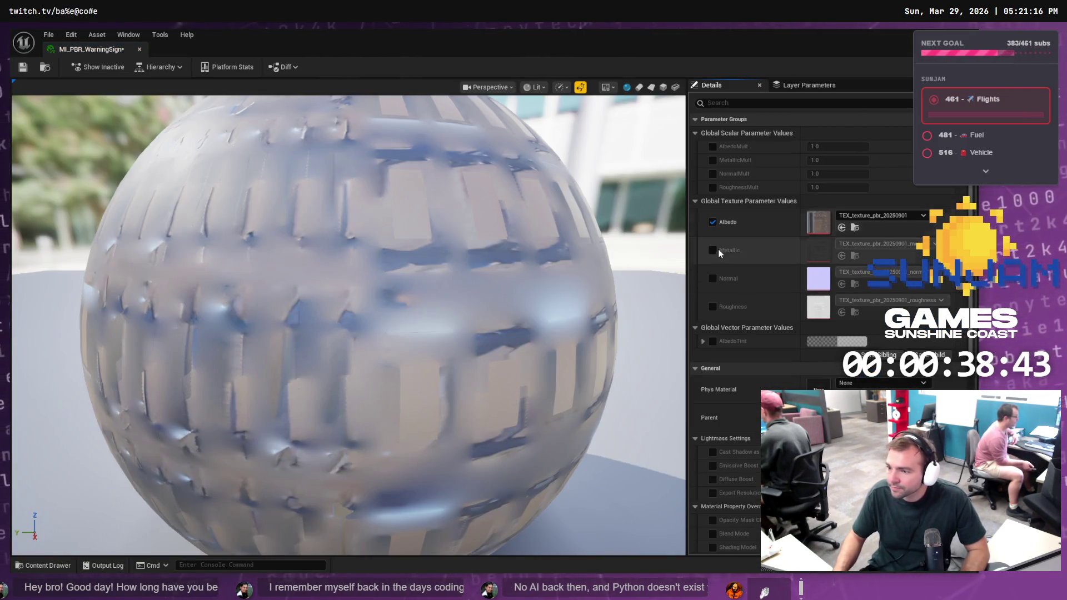
click(712, 250)
click(713, 278)
click(712, 307)
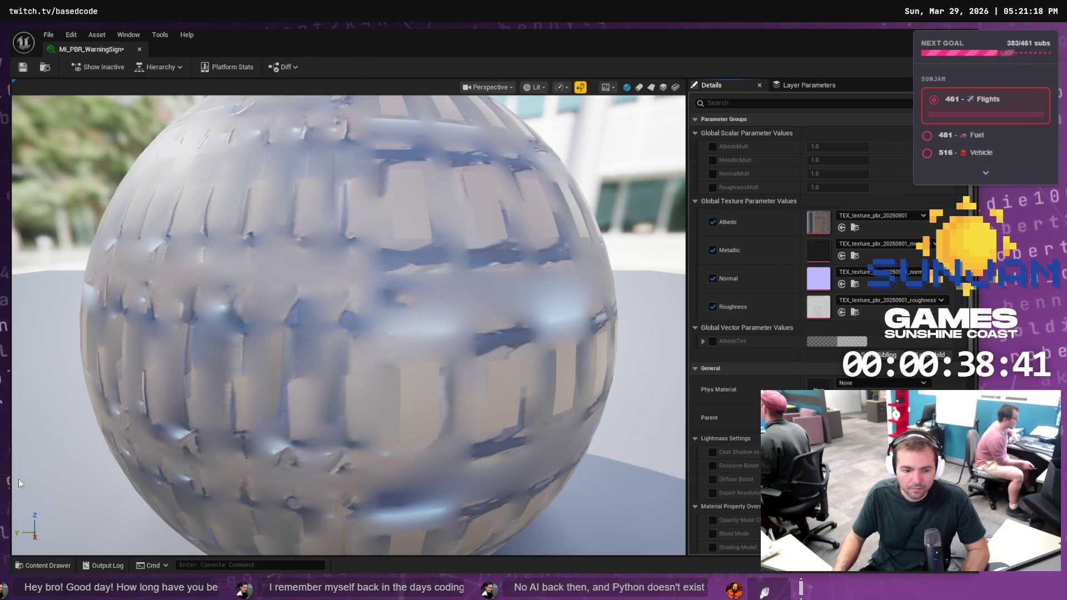
mouse_move(469, 72)
mouse_down()
mouse_move(572, 95)
mouse_move(578, 125)
mouse_move(545, 194)
mouse_up()
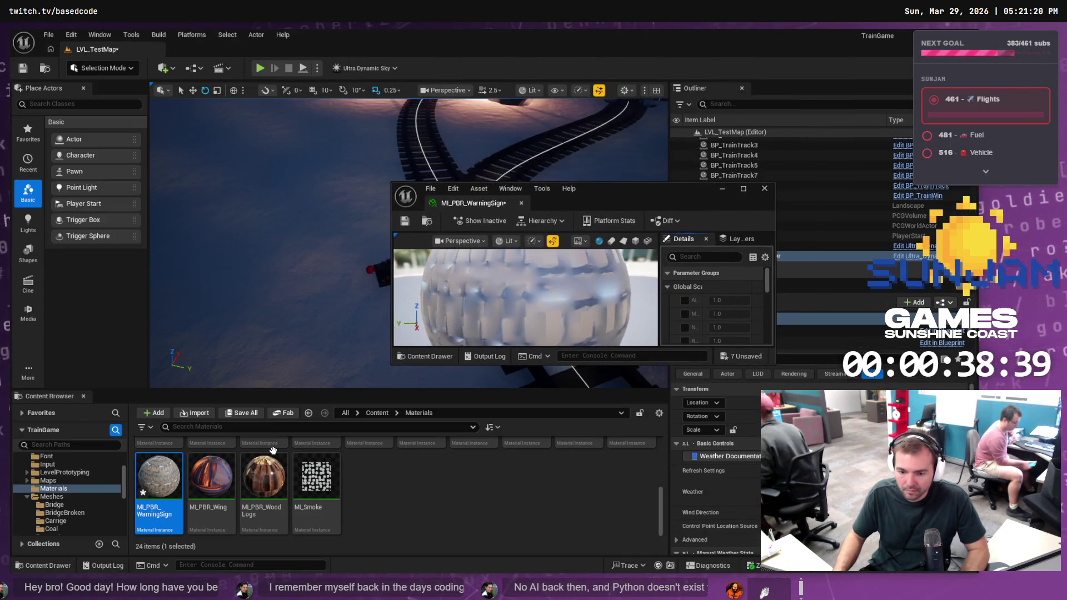
Assign the WarningSign yellow albedo texture to the instance's Albedo slot
scroll(75, 489, down, 5)
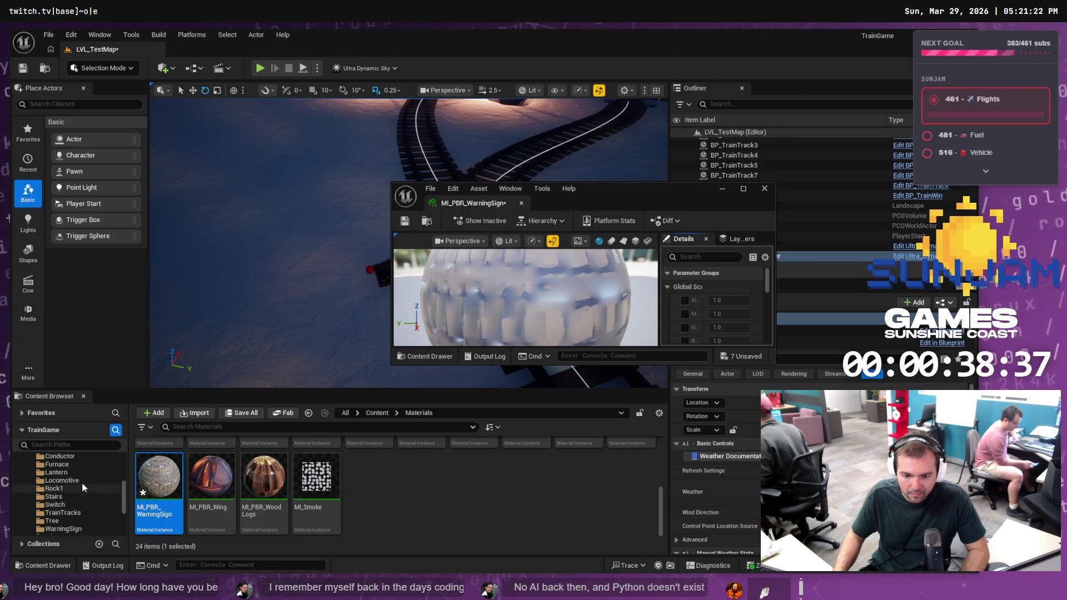
click(97, 527)
mouse_move(264, 470)
mouse_down()
mouse_move(736, 275)
mouse_move(699, 336)
mouse_move(702, 299)
mouse_up()
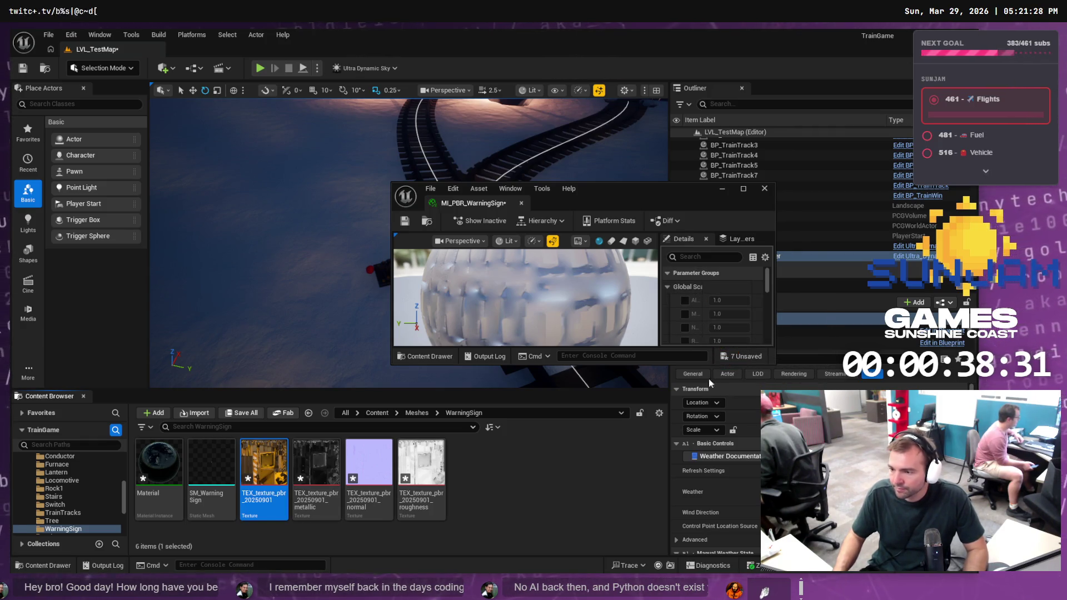
mouse_move(714, 365)
mouse_down()
mouse_move(705, 486)
mouse_move(718, 538)
mouse_up()
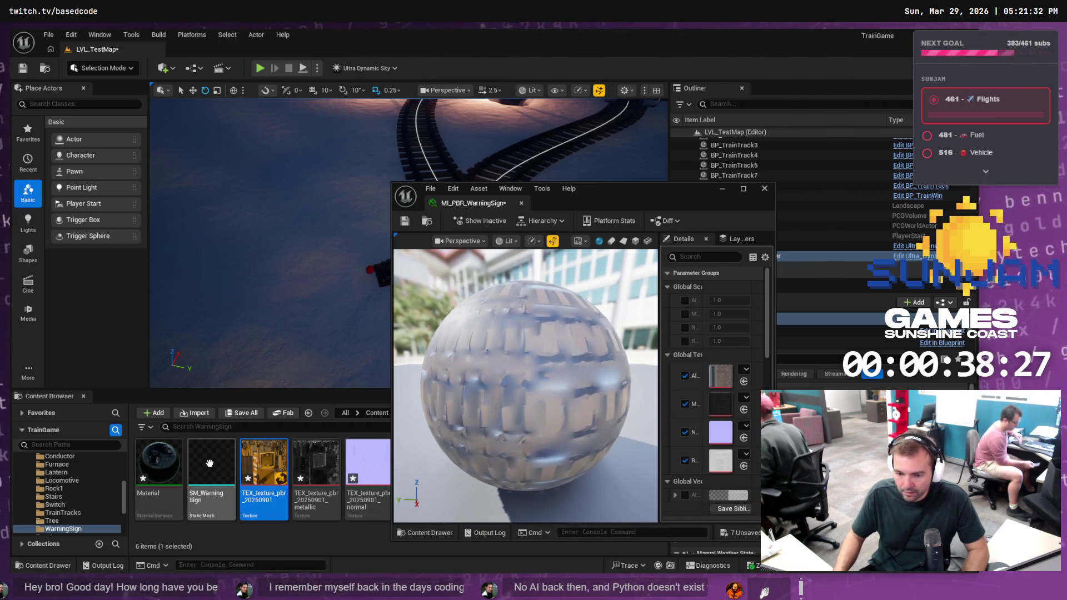
drag(244, 471, 721, 375)
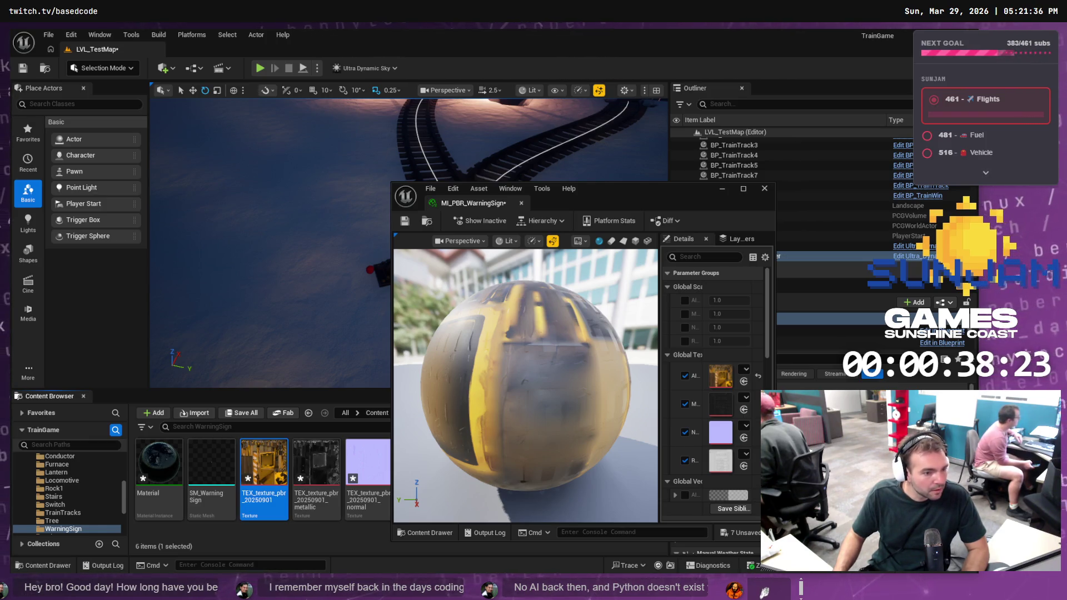
Assign the WarningSign metallic, normal and roughness textures to their matching slots
mouse_move(315, 472)
mouse_down()
mouse_move(604, 439)
mouse_move(711, 404)
mouse_up()
drag(367, 473, 721, 433)
drag(646, 198, 718, 160)
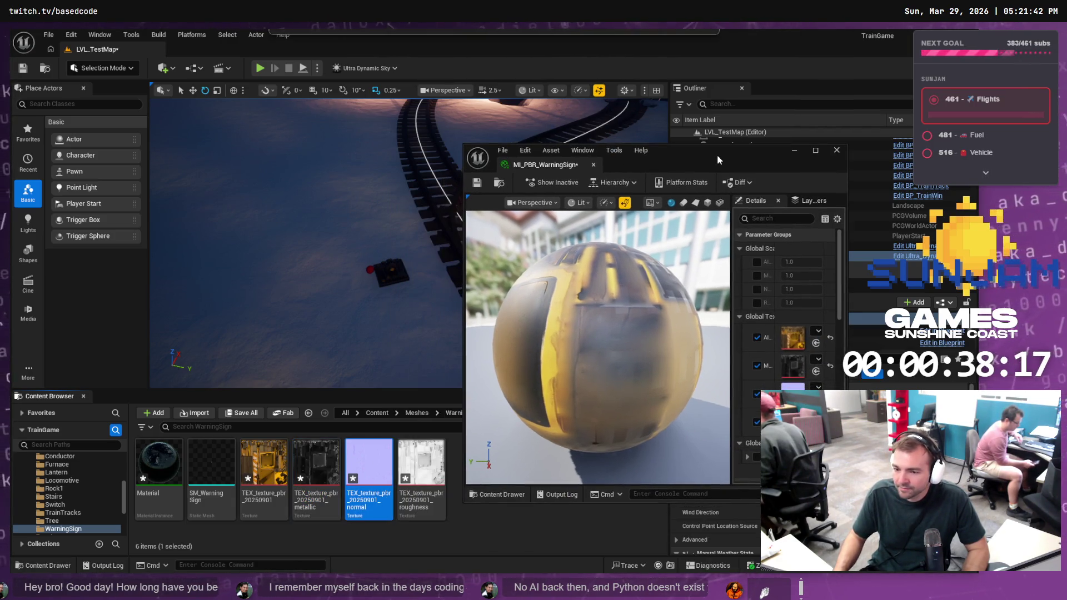
drag(422, 467, 794, 423)
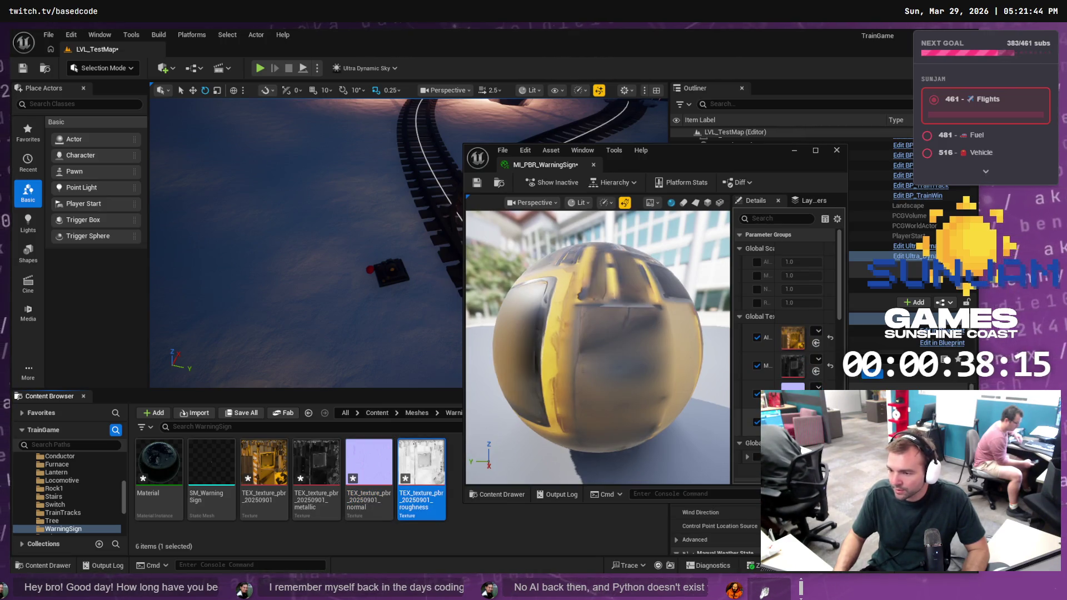
Select the warning sign placed in the level and bring up the editor modes list
click(211, 470)
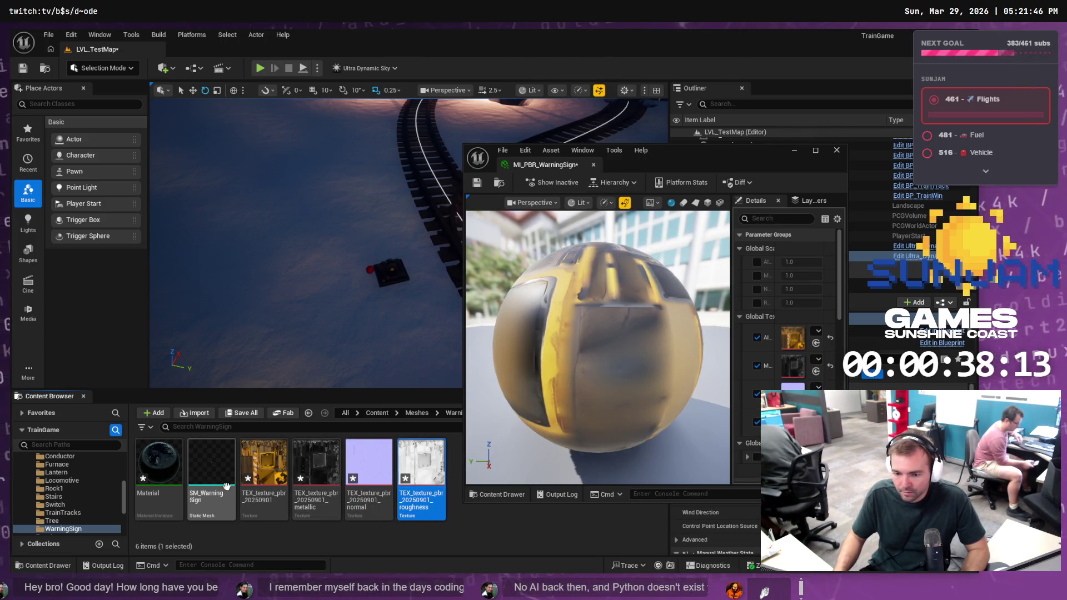
click(386, 272)
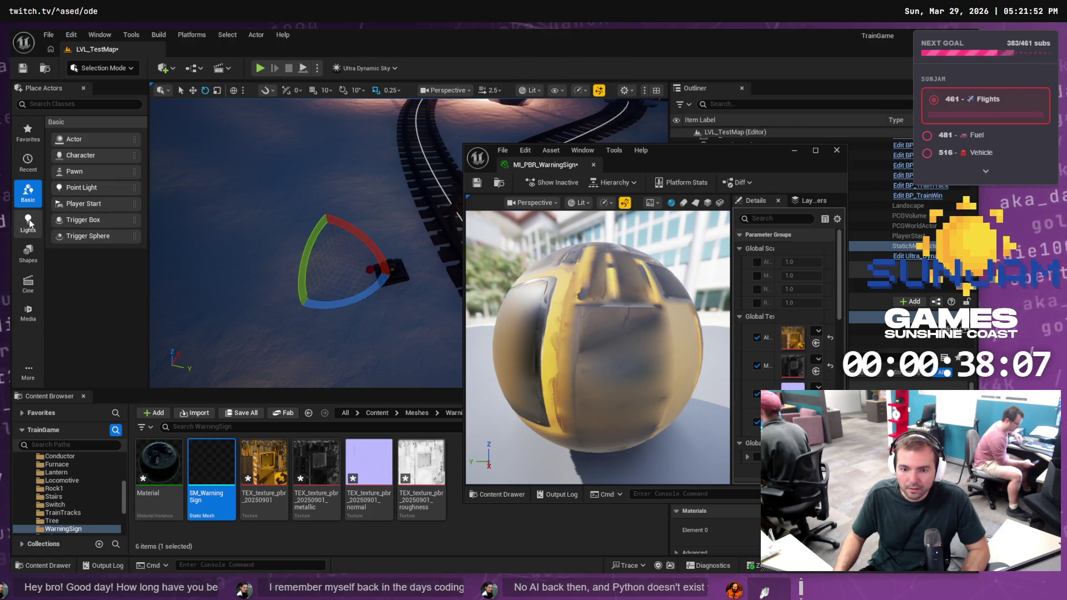
click(105, 68)
click(114, 87)
click(106, 68)
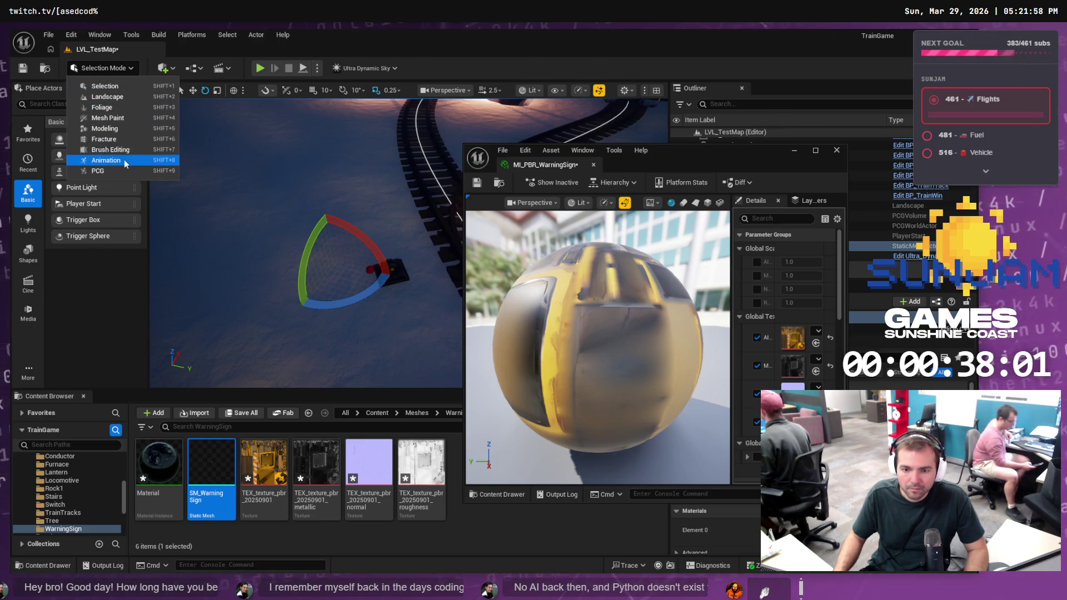
In the Modeling Mode Transform tool, rotate the sign 90° around X
click(128, 128)
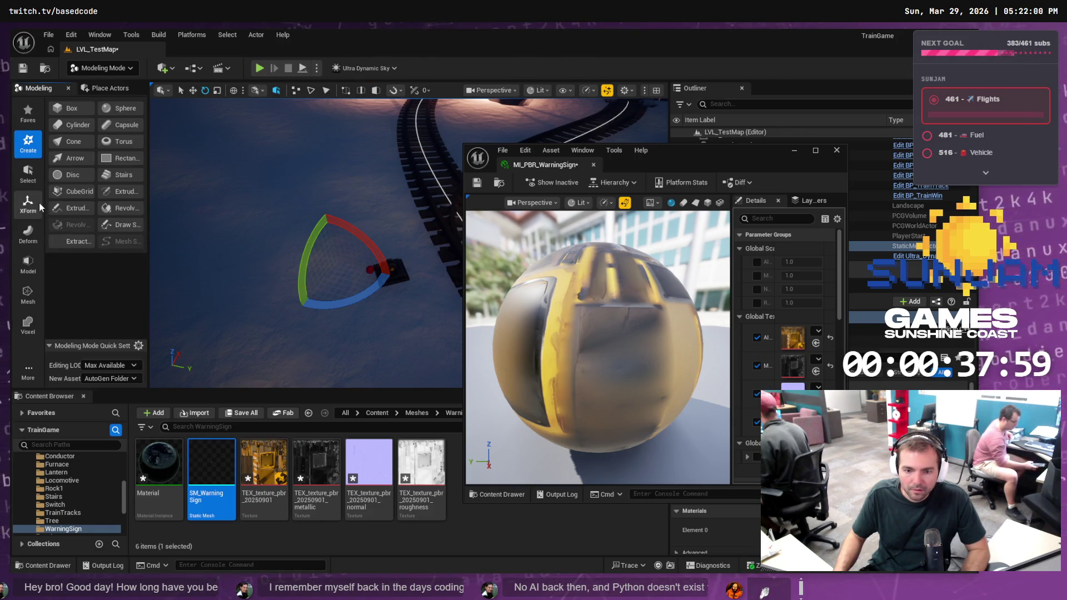
click(38, 202)
click(77, 109)
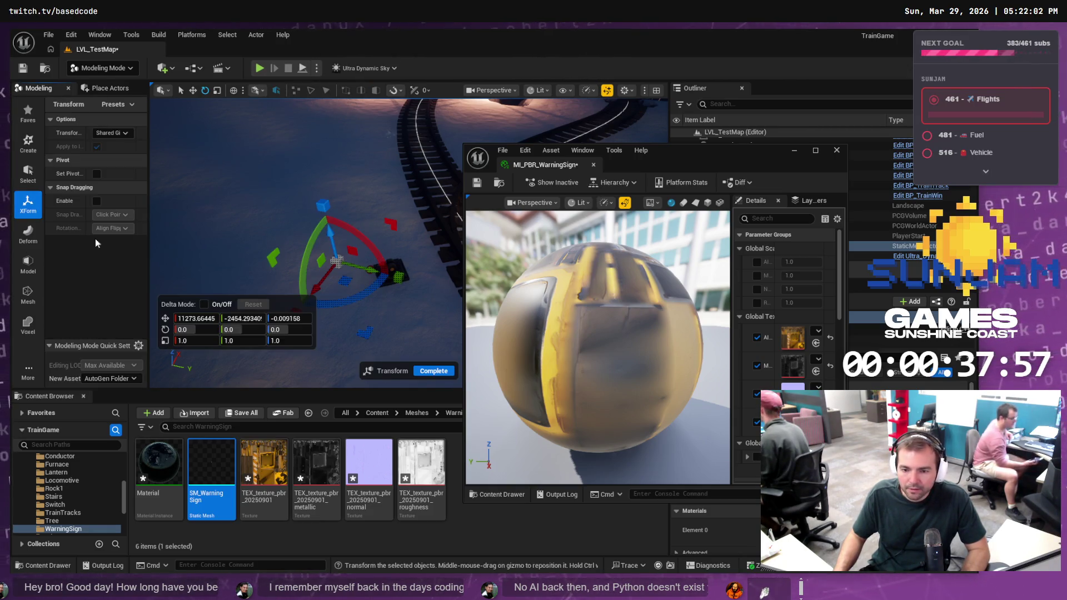
text(1)
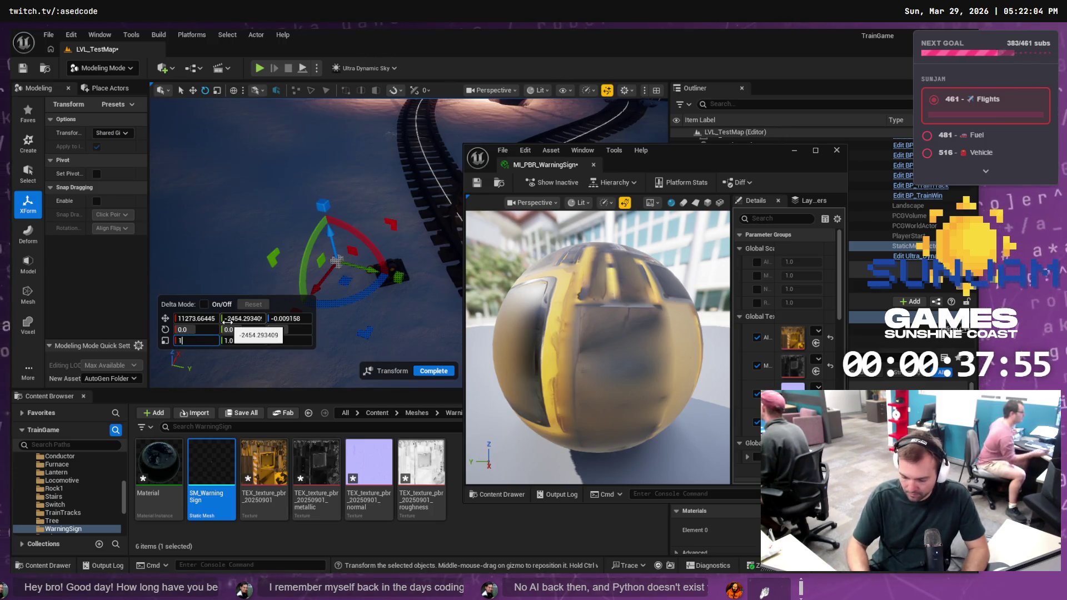
key(Tab)
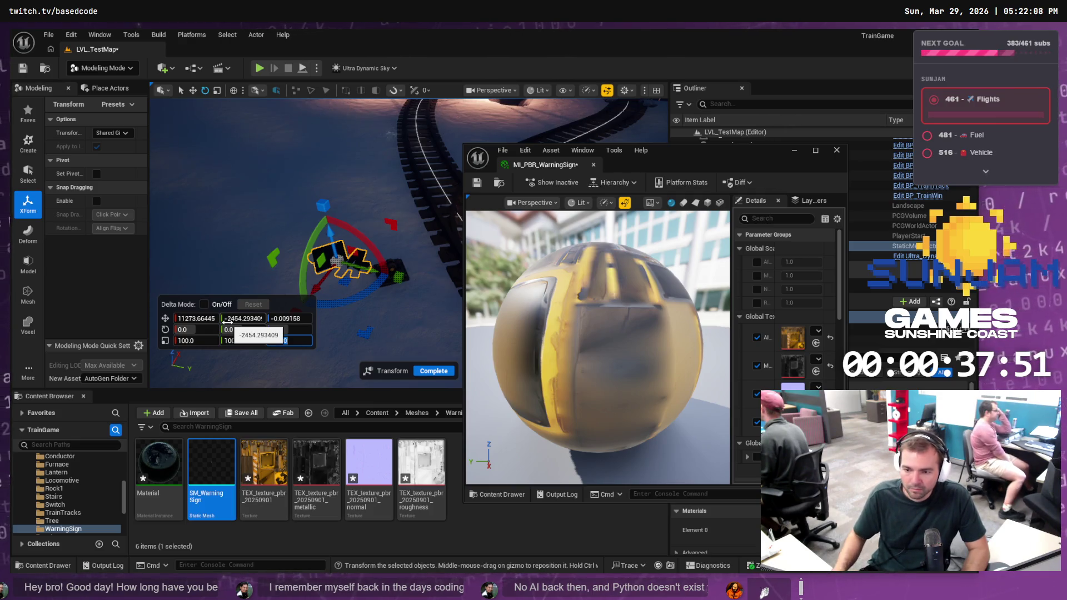
key(Return)
text(90)
key(Return)
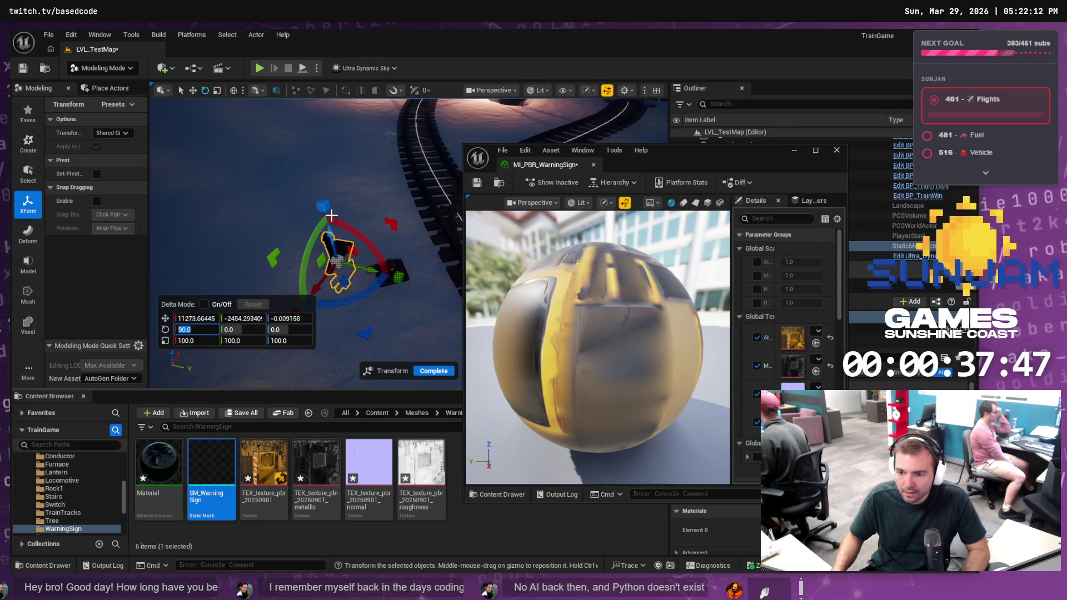
Scale the sign to 150 on every axis, lift it above the ground and apply
drag(328, 236, 332, 197)
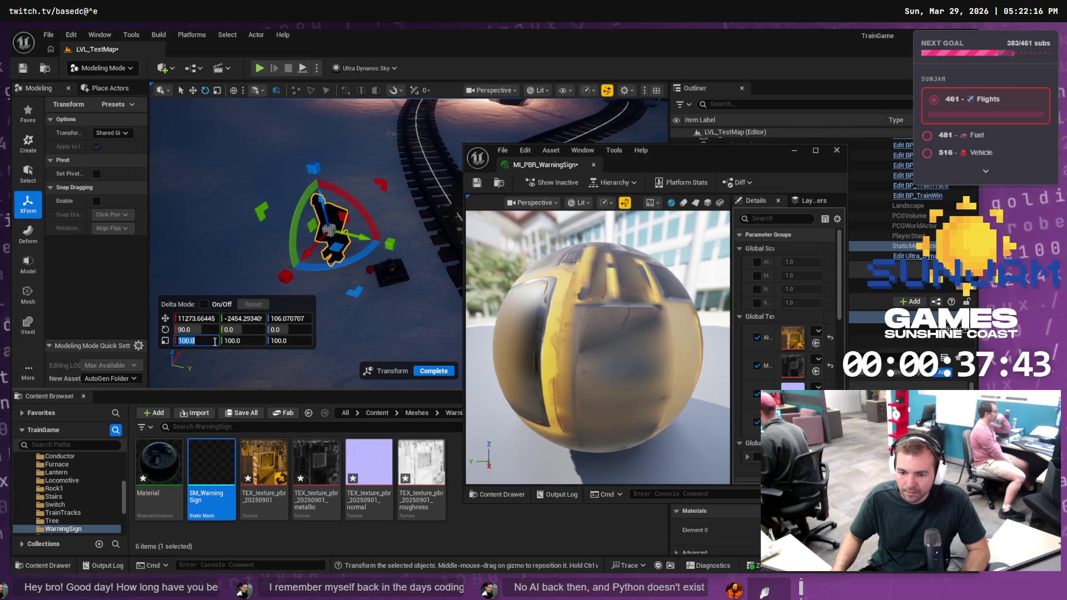
key(Return)
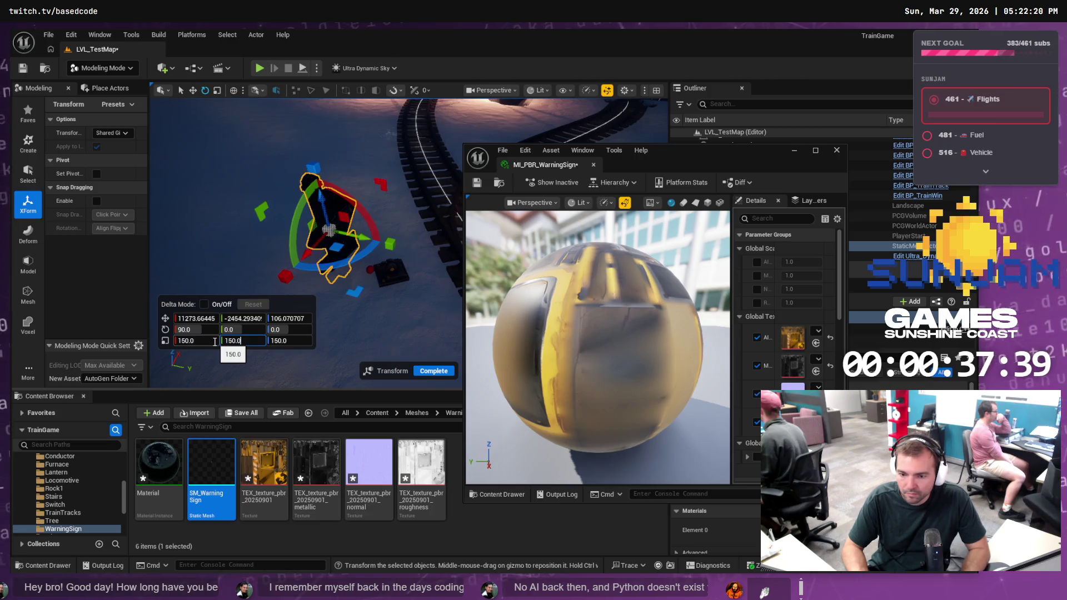
drag(322, 204, 323, 187)
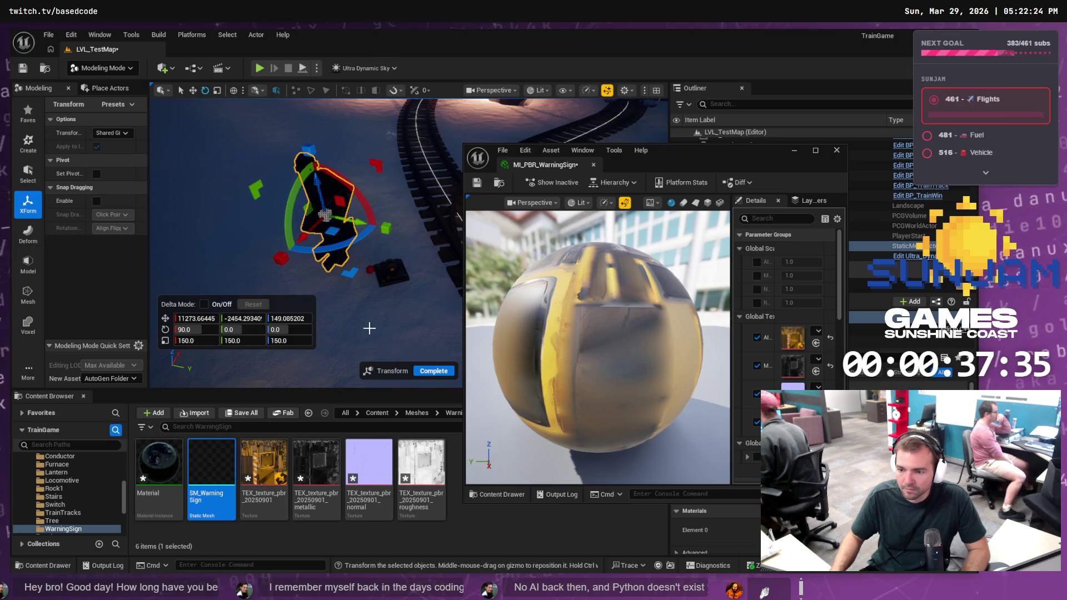
click(435, 371)
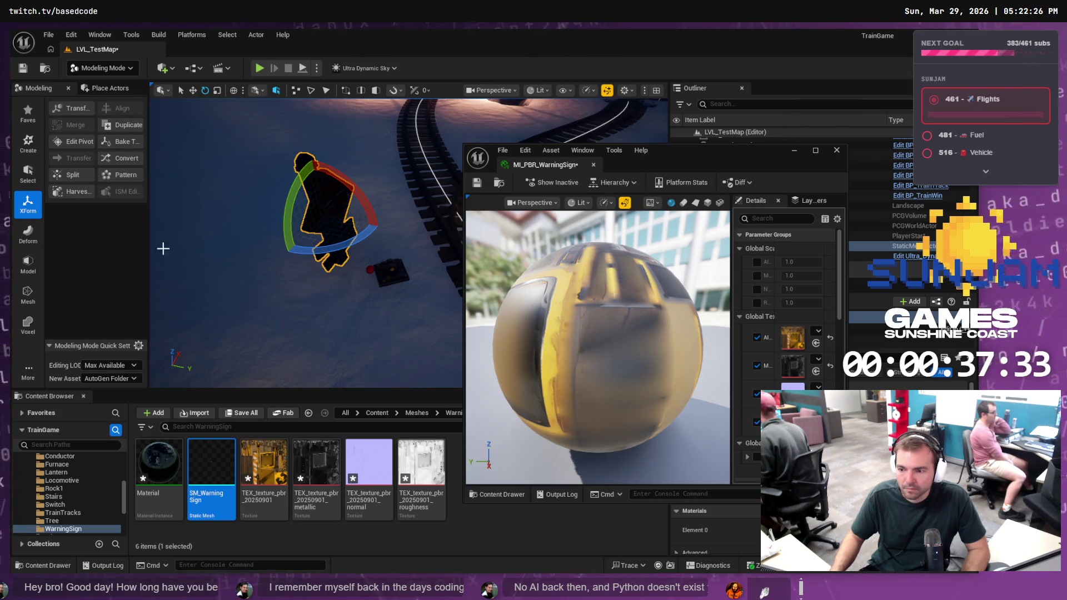
Bake the sign's rotation and scale into SM_WarningSign and accept
click(122, 141)
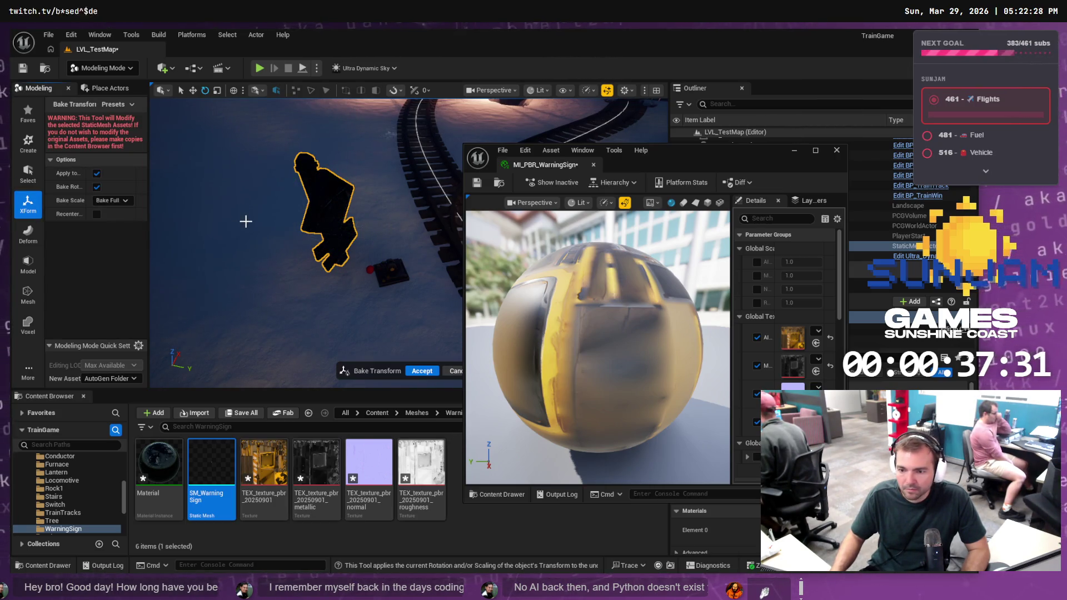
click(419, 371)
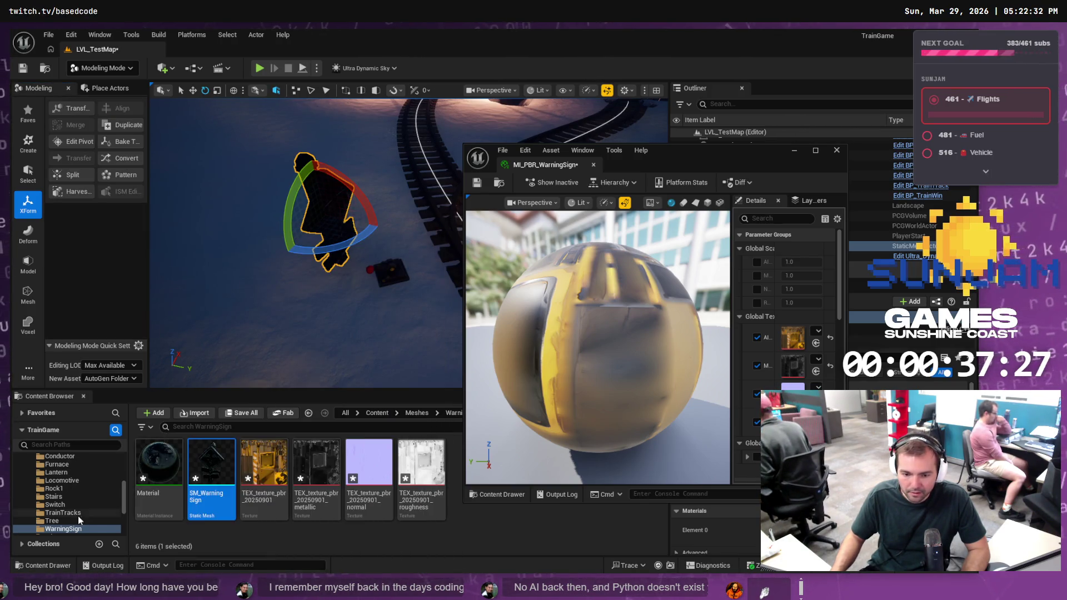
scroll(784, 328, down, 2)
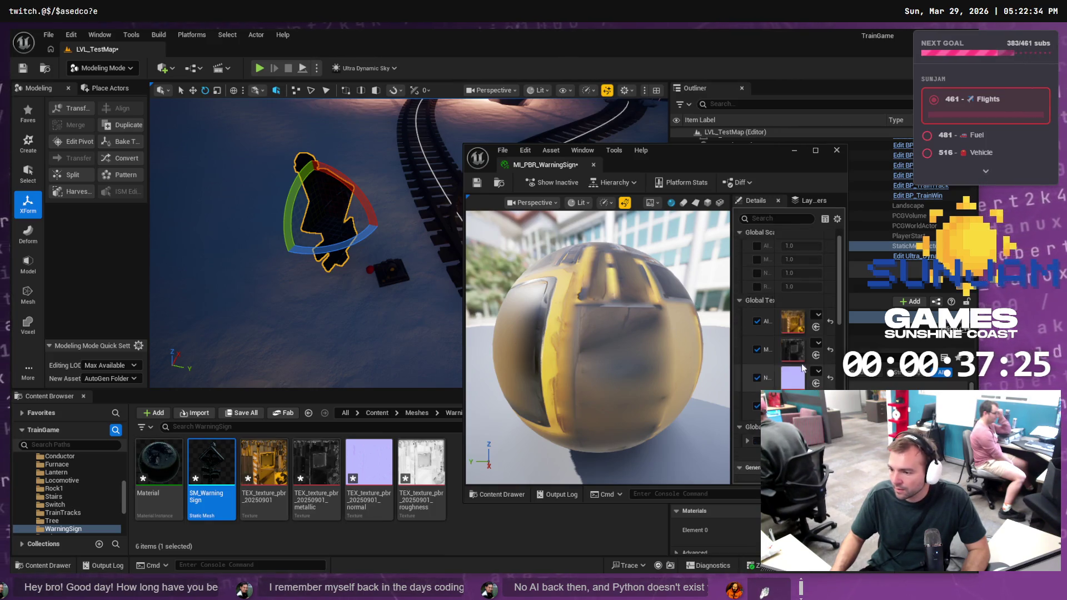
Set SM_WarningSign's Element 0 material to MI_PBR_WarningSign, close the mesh editor and save
click(835, 151)
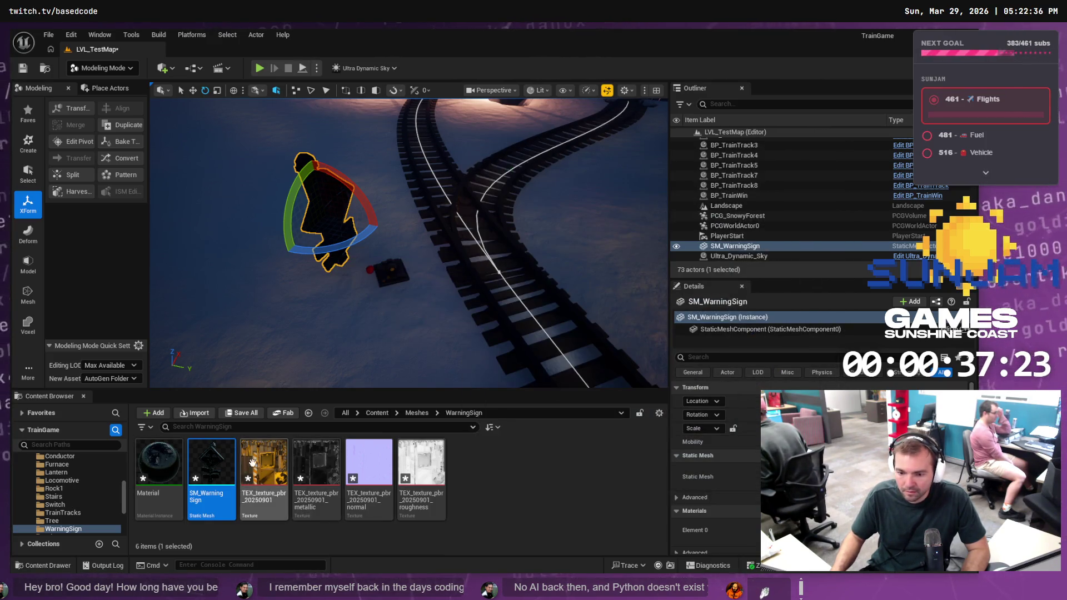
double_click(232, 472)
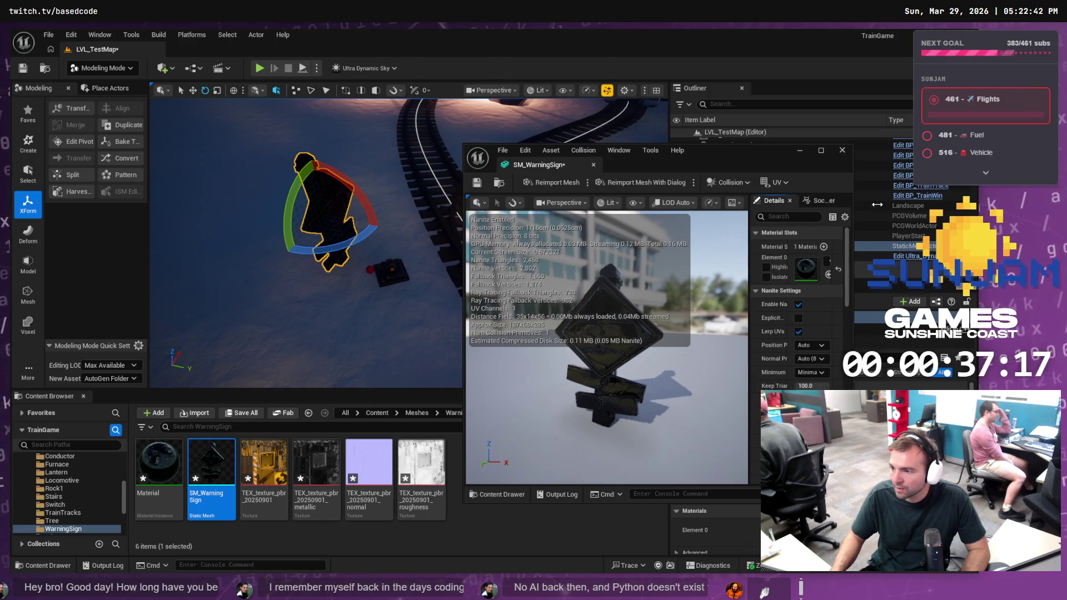
drag(848, 199, 910, 199)
click(882, 266)
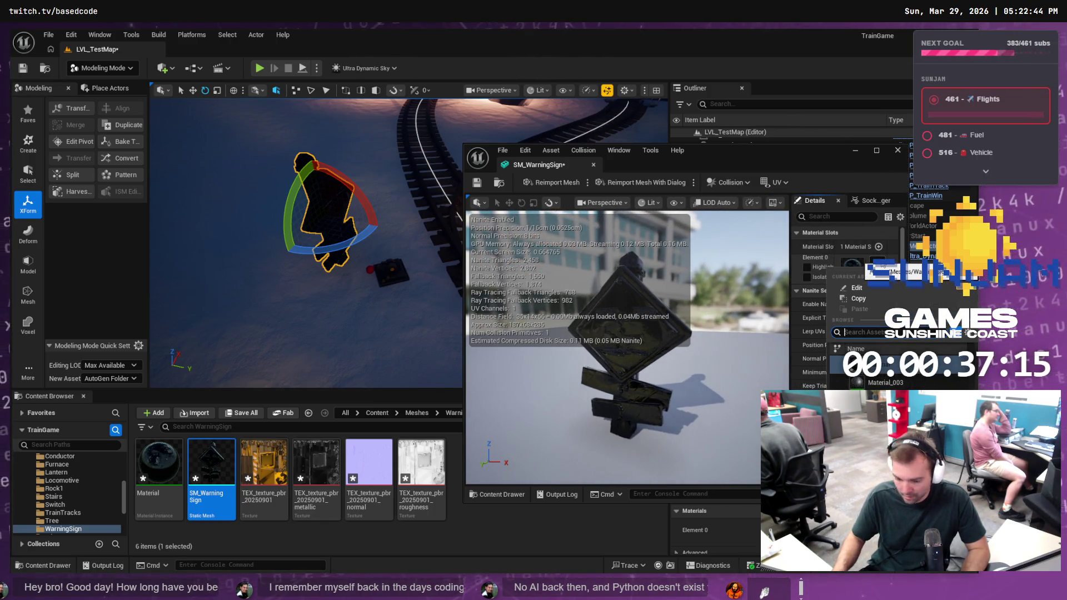
text(warn)
key(Return)
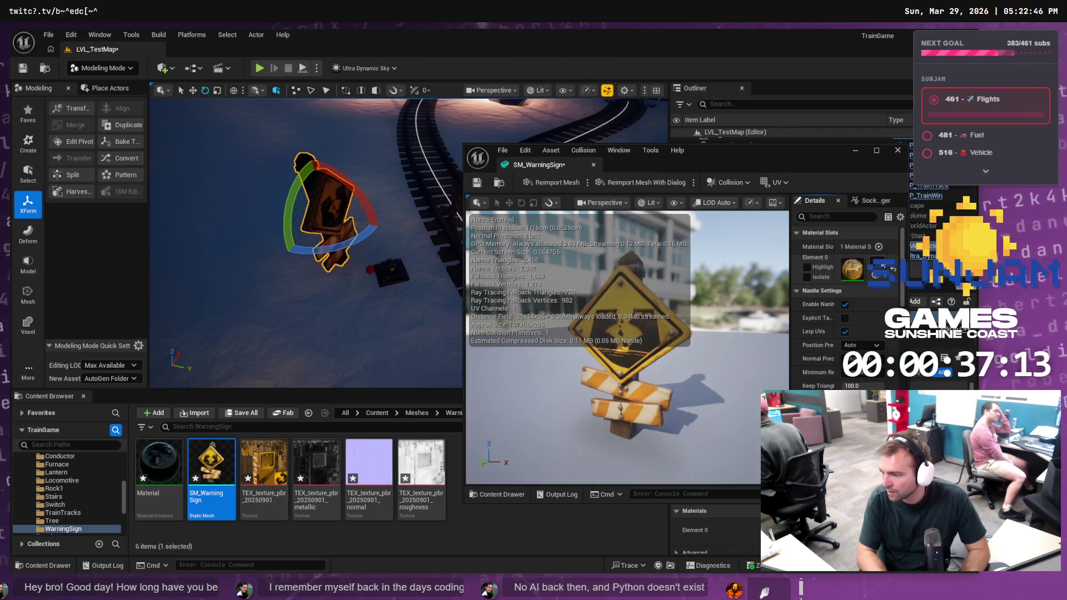
click(898, 151)
key(ctrl+s)
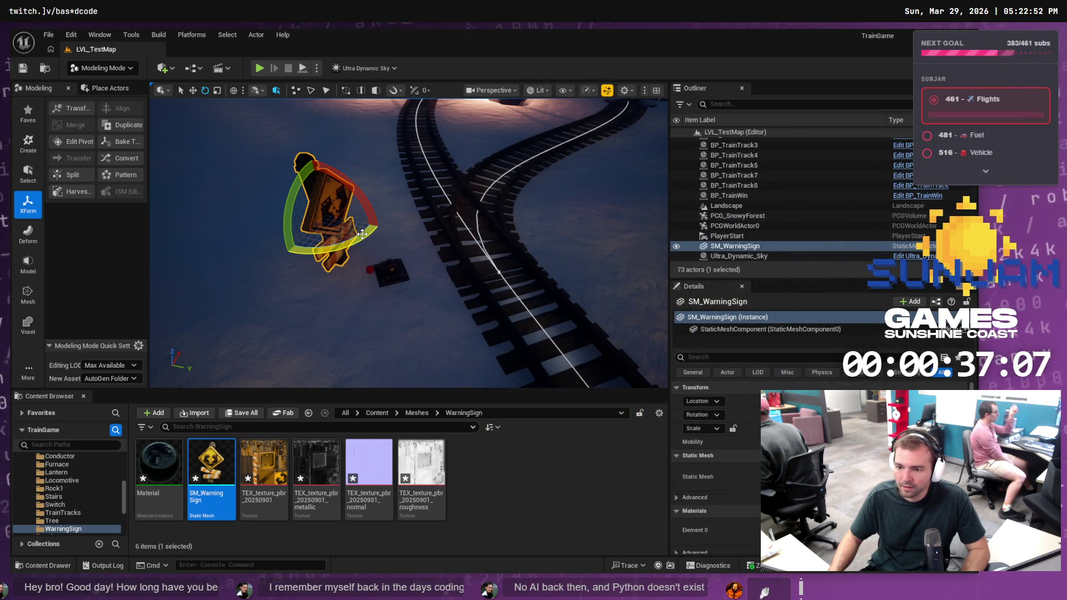
Stand the textured sign upright, move it beside the lower track and rotate it on Z
drag(343, 237, 356, 242)
key(w)
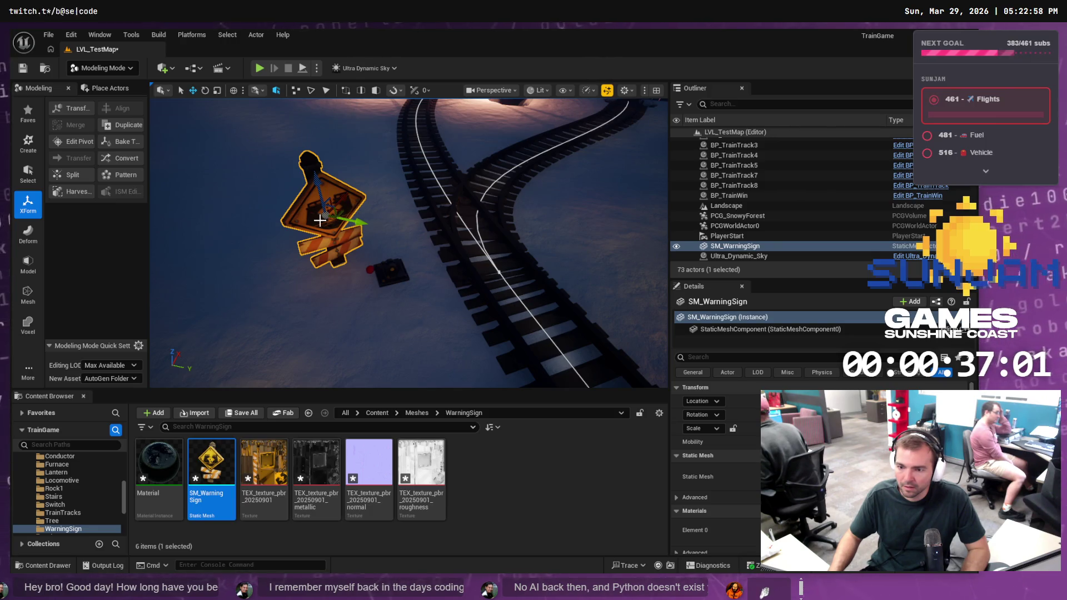
mouse_move(344, 210)
mouse_down()
mouse_move(378, 156)
mouse_move(331, 160)
mouse_up()
scroll(349, 159, down, 5)
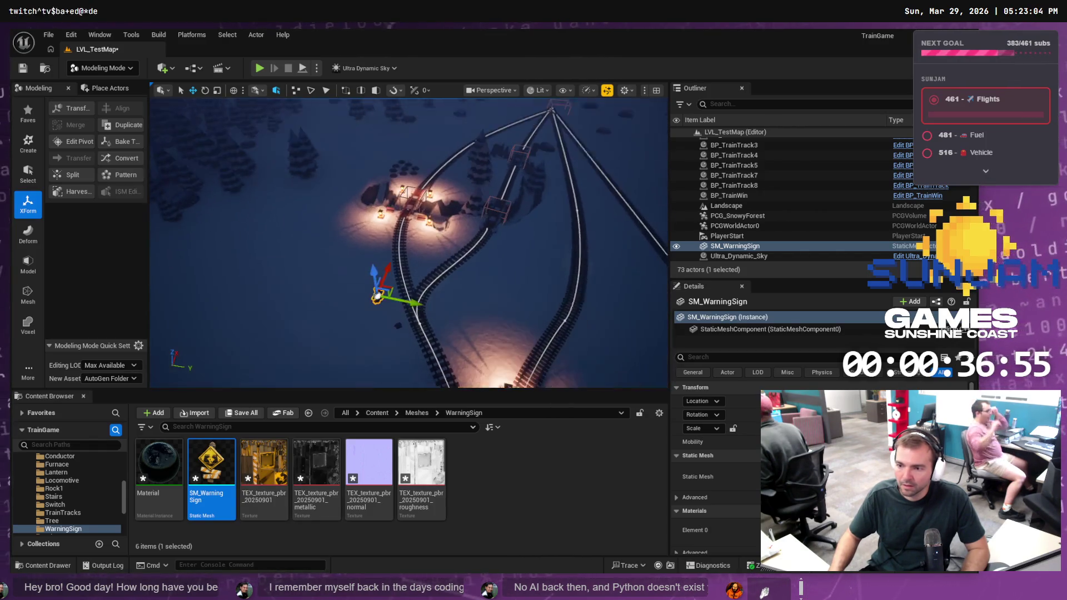
key(e)
drag(392, 325, 389, 339)
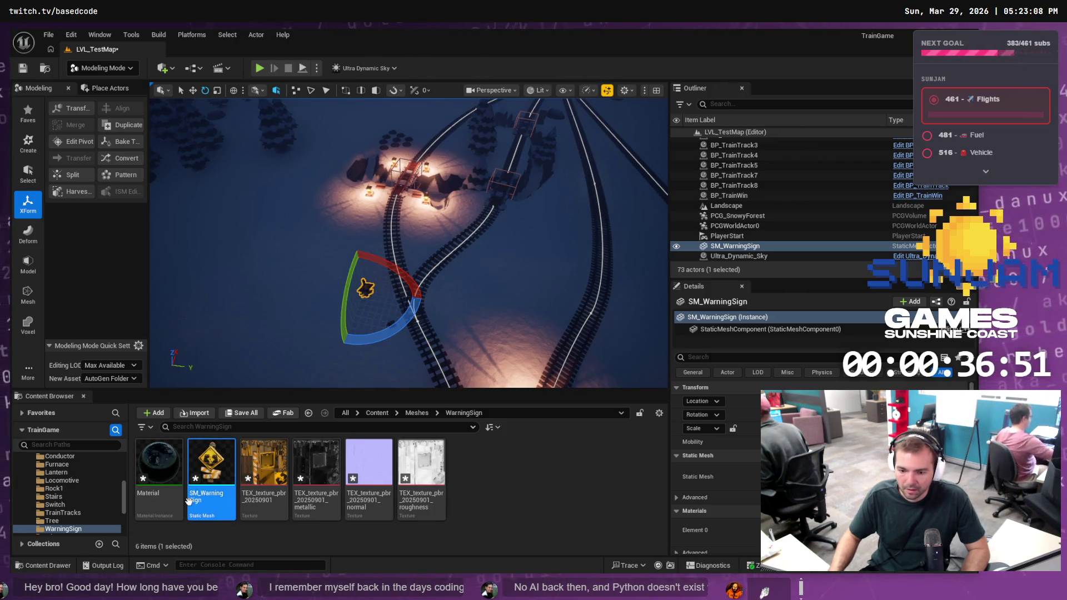
click(734, 245)
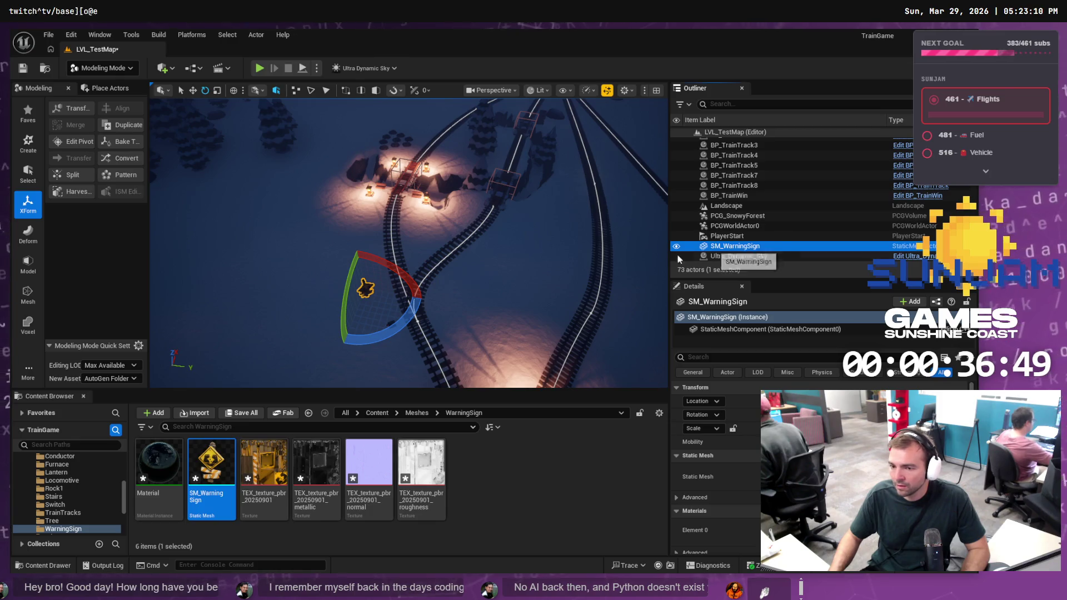
Duplicate the sign as SM_WarningSign2 and place it, turned, beside the upper track
key(ctrl+d)
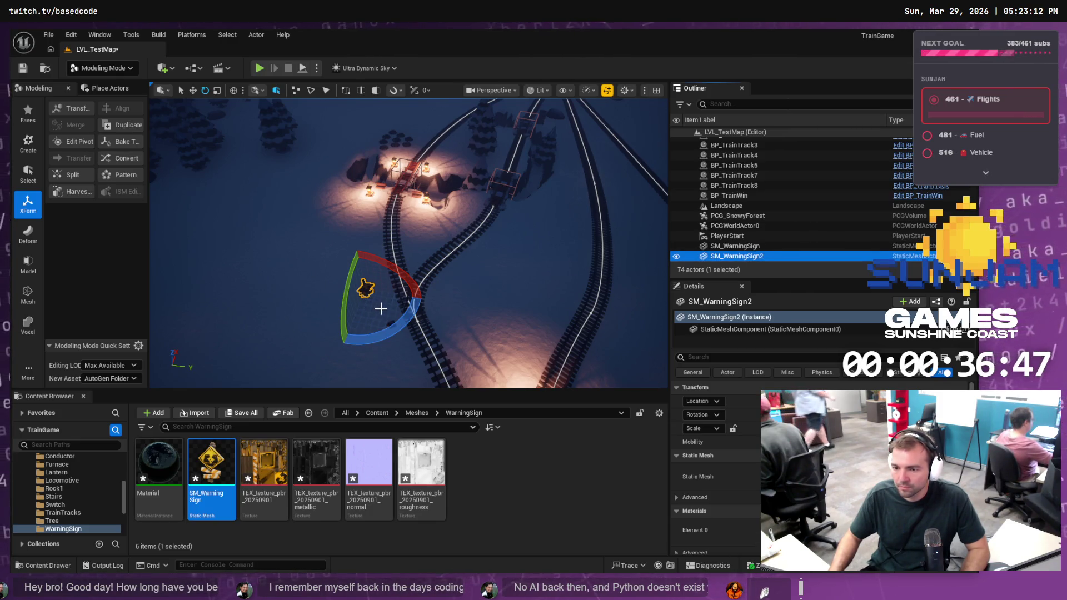
key(w)
mouse_move(382, 283)
mouse_down()
mouse_move(522, 192)
mouse_move(514, 149)
mouse_up()
key(e)
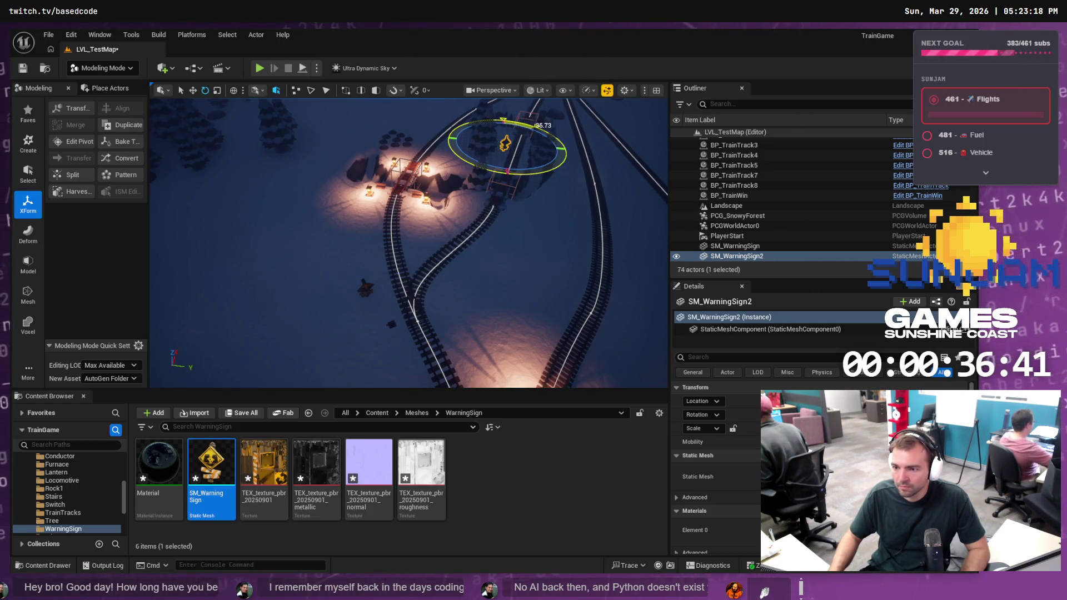
key(w)
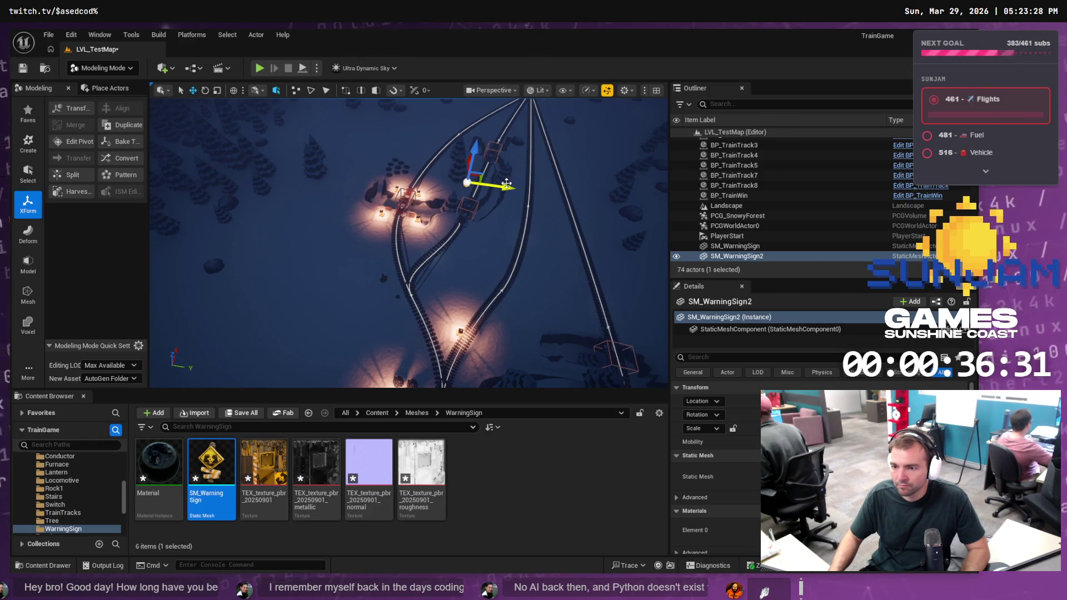
click(726, 246)
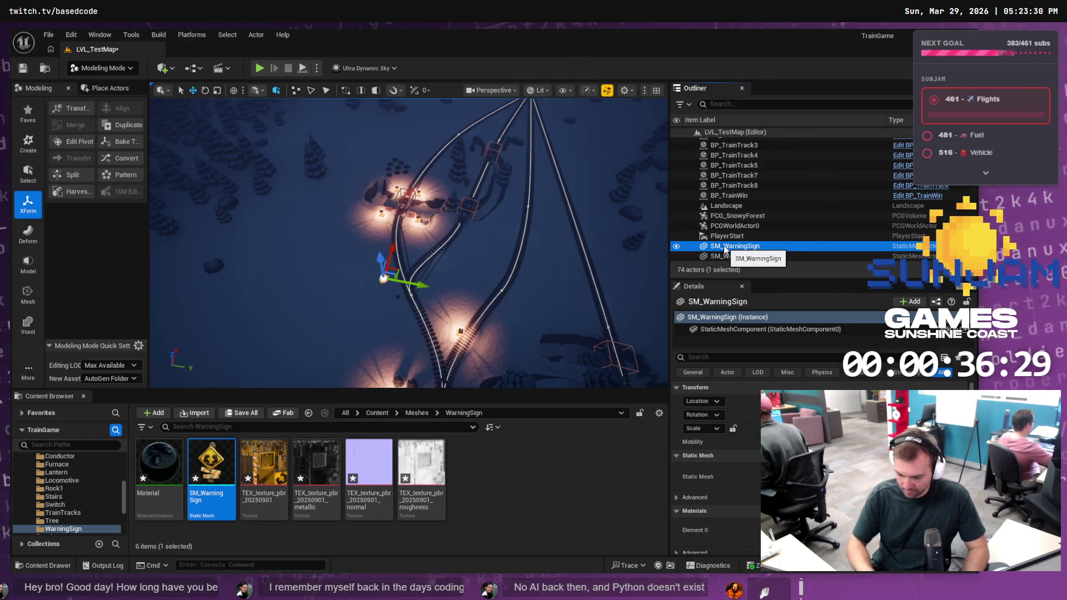
Duplicate the original sign and move the copy right and down toward the track
key(ctrl+d)
scroll(567, 205, up, 5)
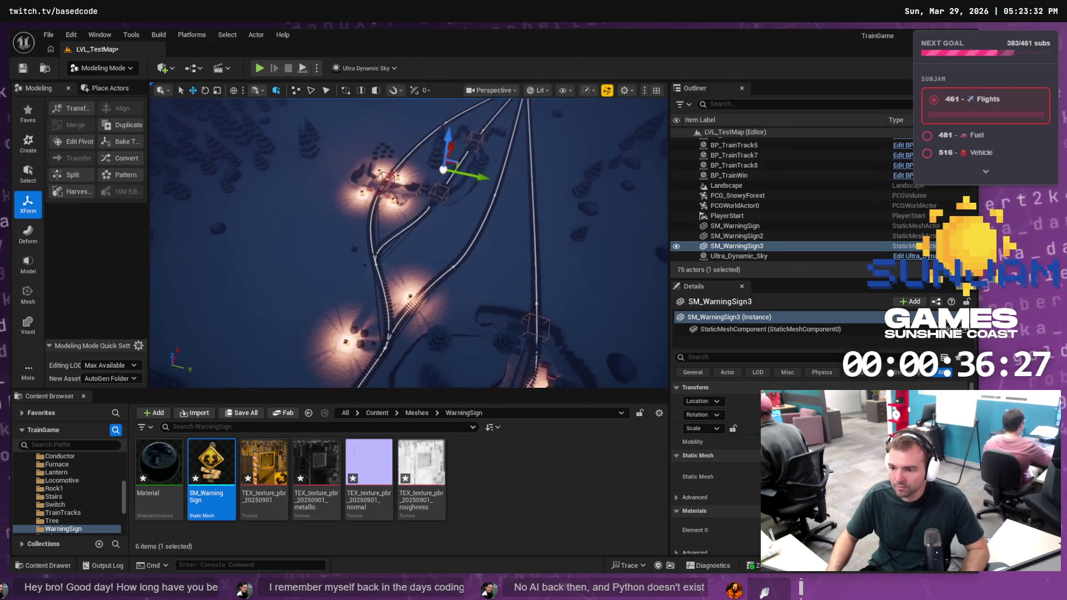
scroll(414, 184, down, 5)
mouse_move(408, 178)
mouse_down()
mouse_move(523, 264)
mouse_move(505, 269)
mouse_up()
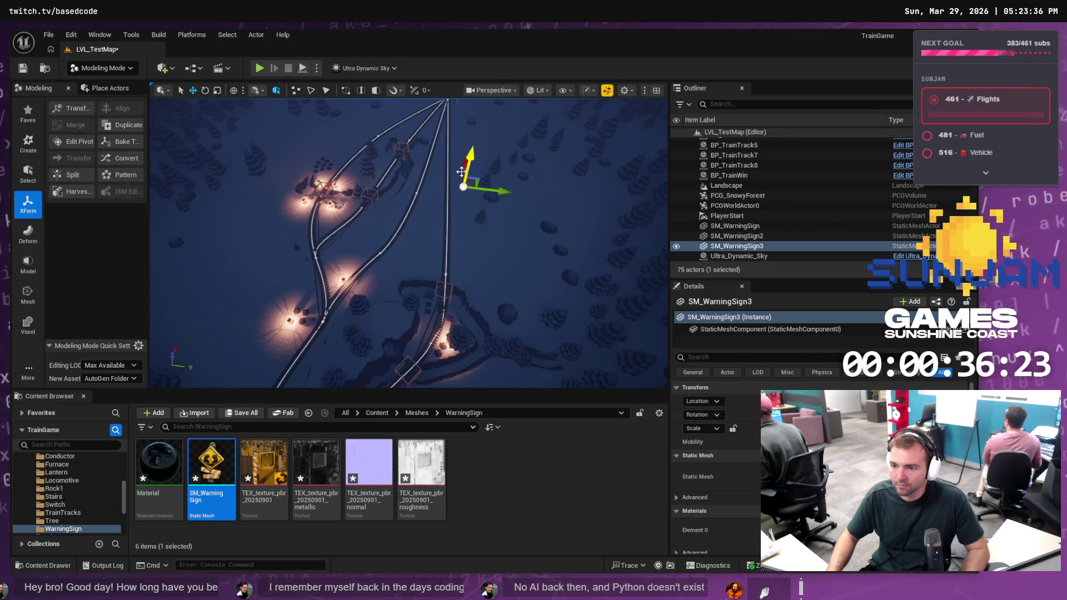
mouse_move(463, 163)
mouse_down()
mouse_move(463, 248)
mouse_move(460, 231)
mouse_up()
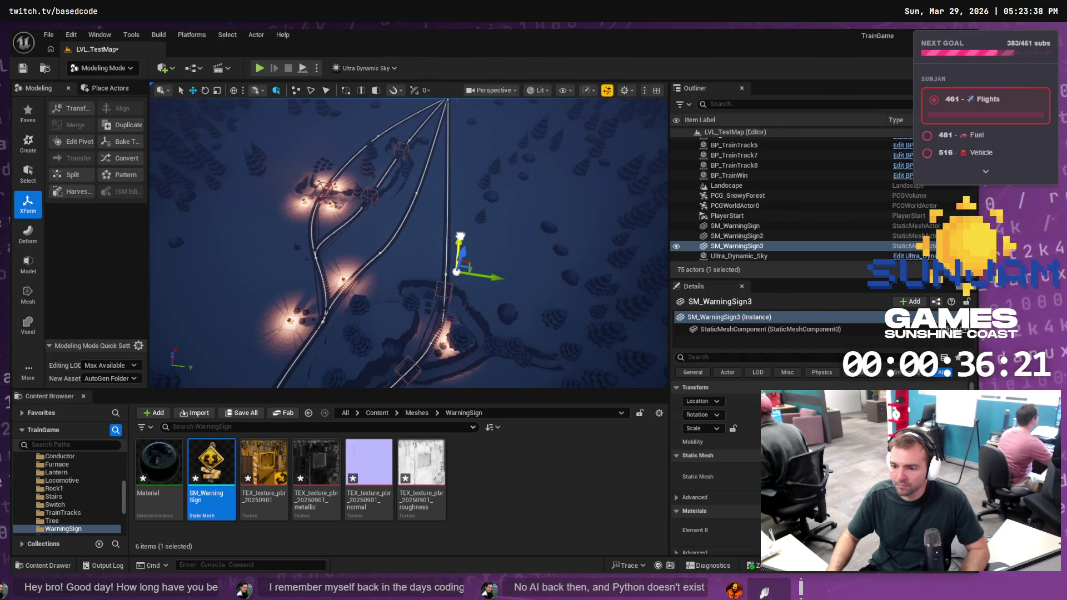
key(f)
Slide SM_WarningSign3 left along the track and frame the view over it
scroll(505, 283, down, 4)
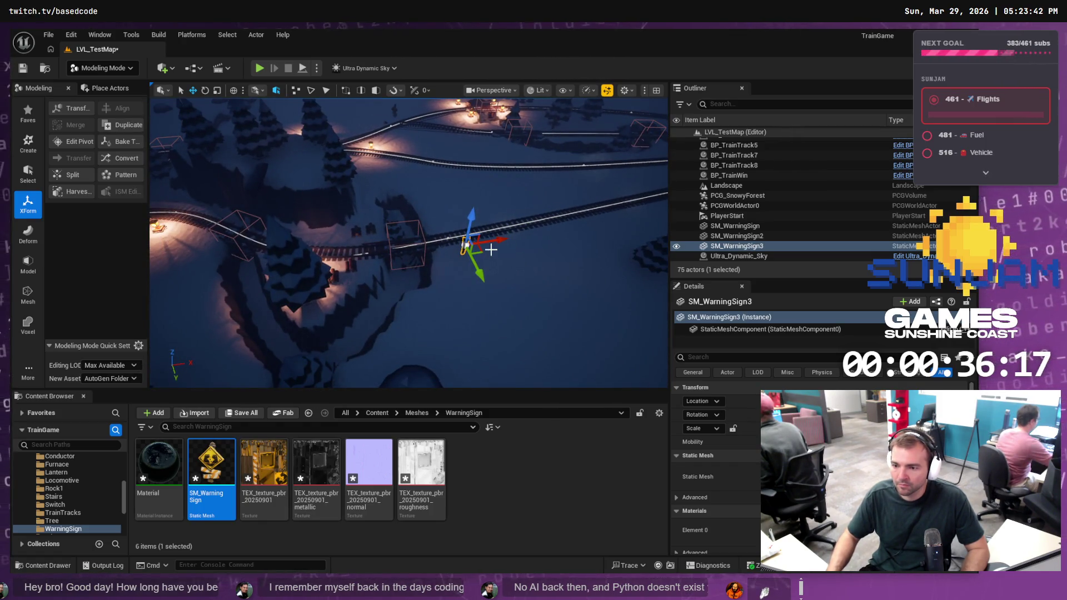
drag(483, 250, 305, 238)
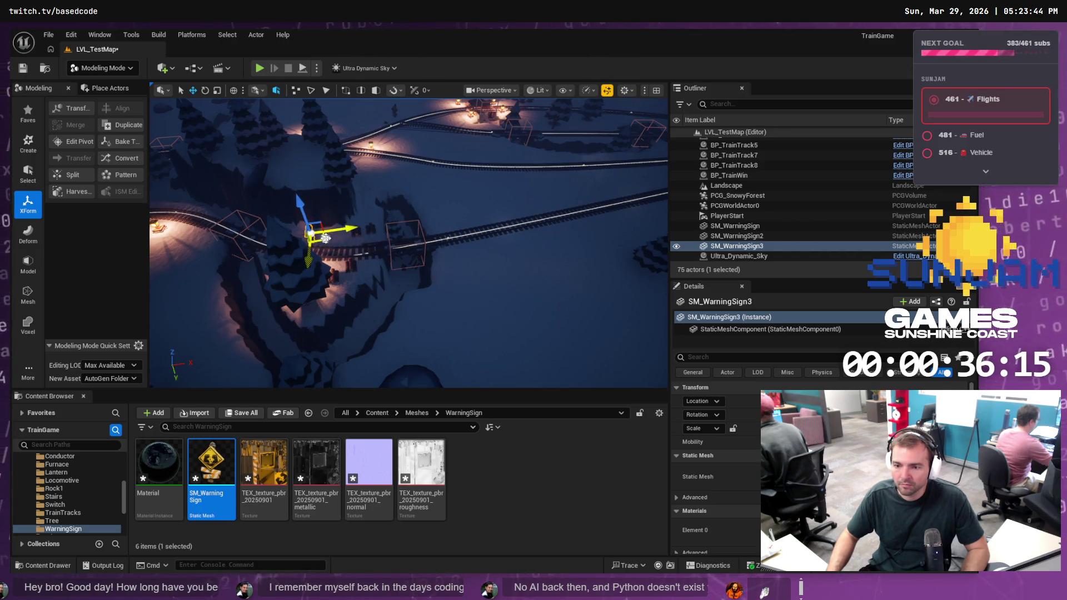
key(f)
scroll(340, 242, down, 5)
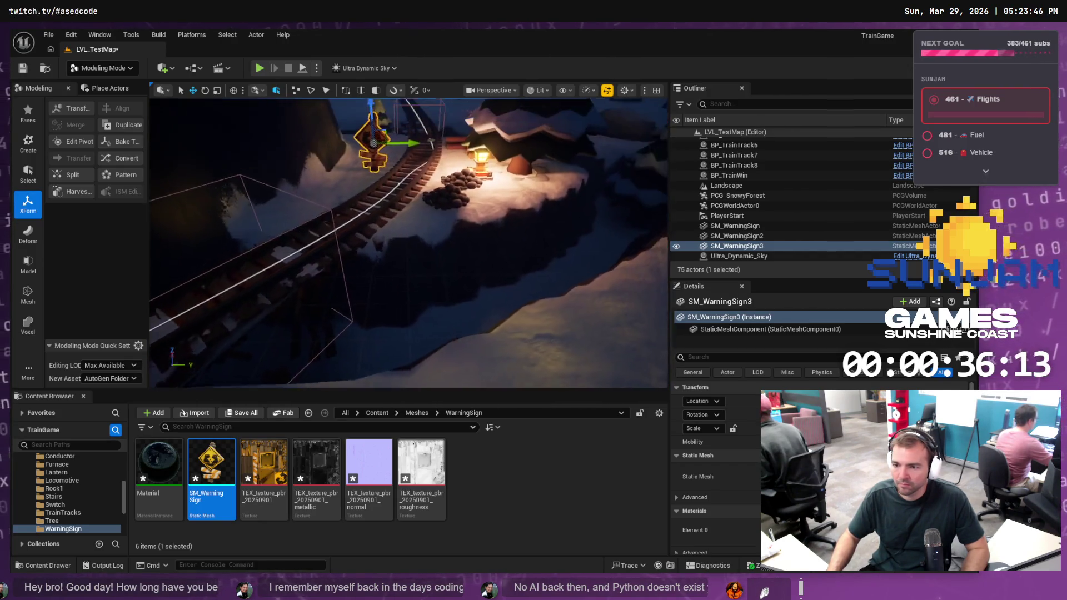
scroll(363, 266, up, 3)
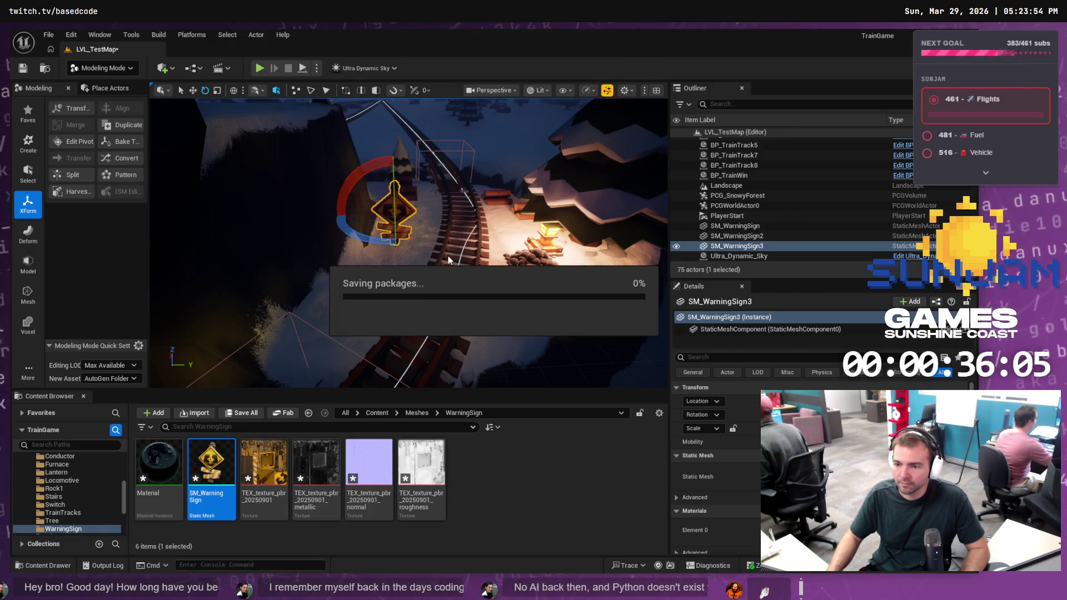
scroll(443, 253, down, 10)
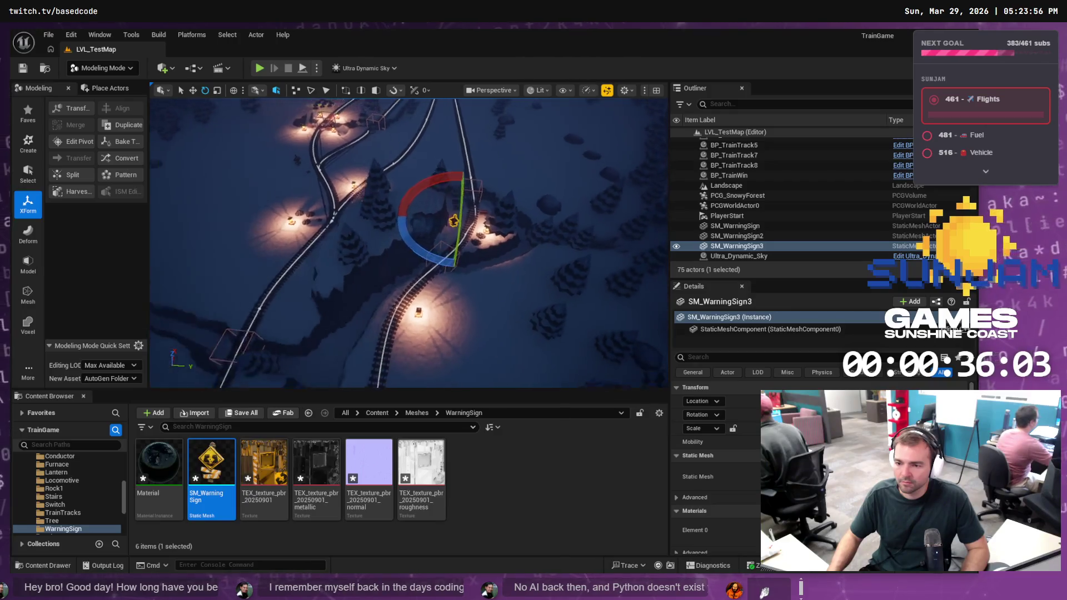
mouse_move(409, 243)
mouse_down()
mouse_move(386, 221)
mouse_move(356, 222)
mouse_up()
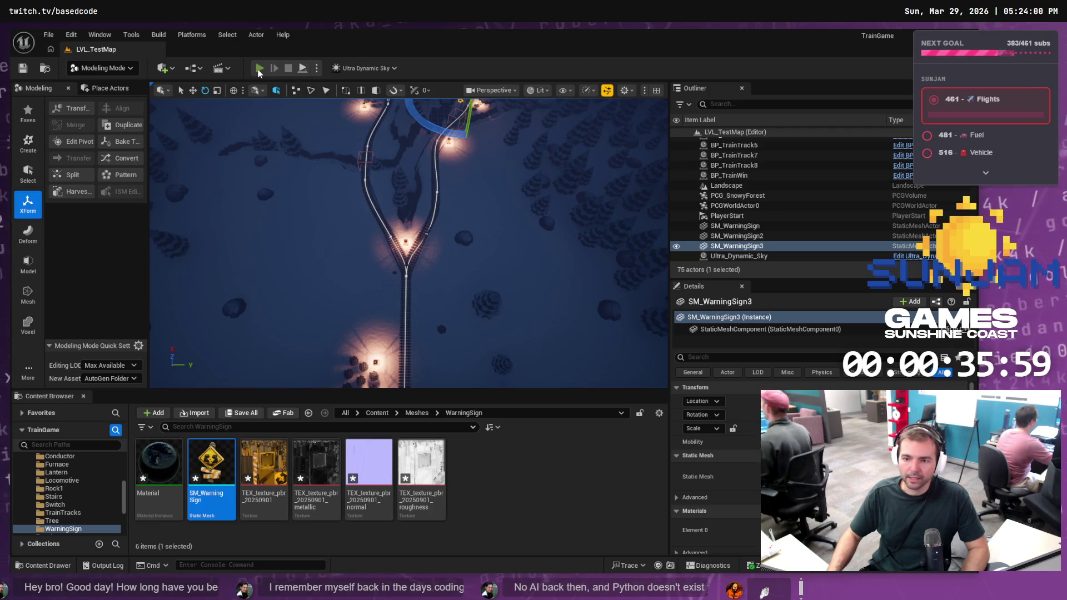
Play the level toward the trees, then replay and walk down to the arriving train
click(259, 68)
key(a)
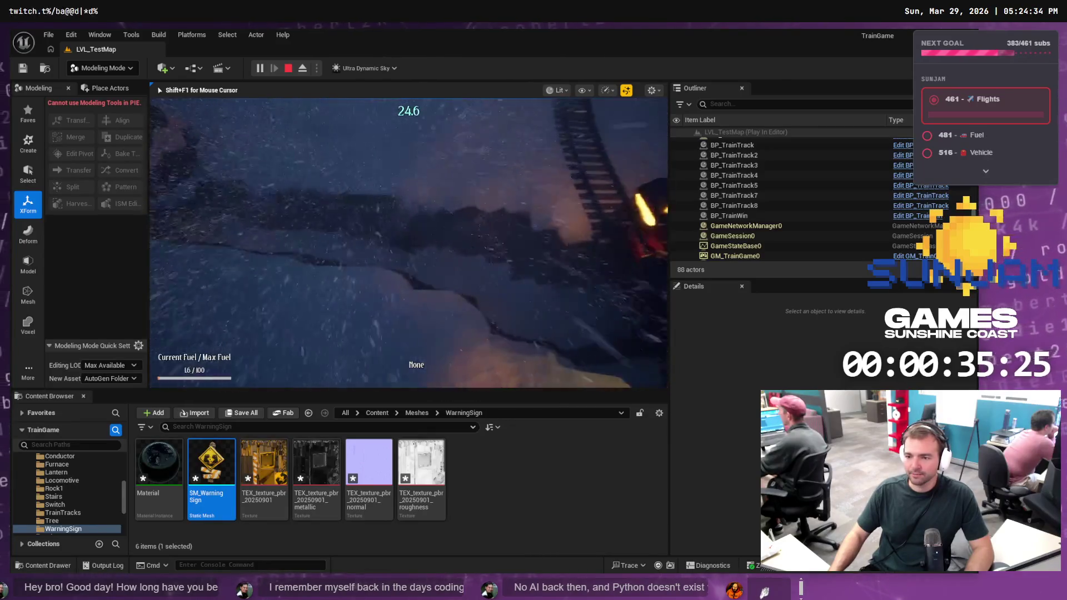
key(Escape)
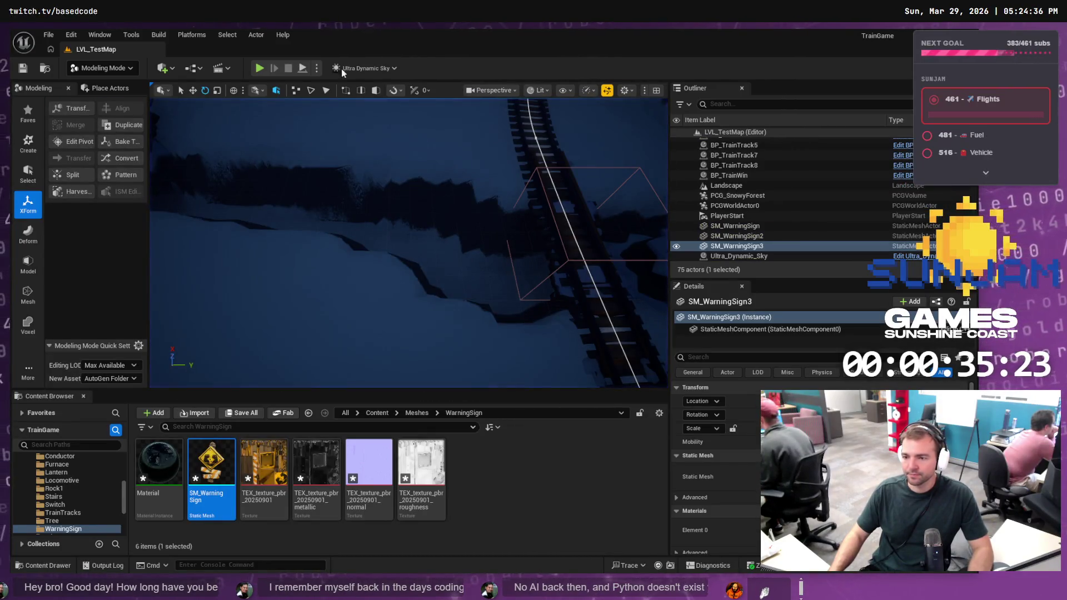
key(alt+p)
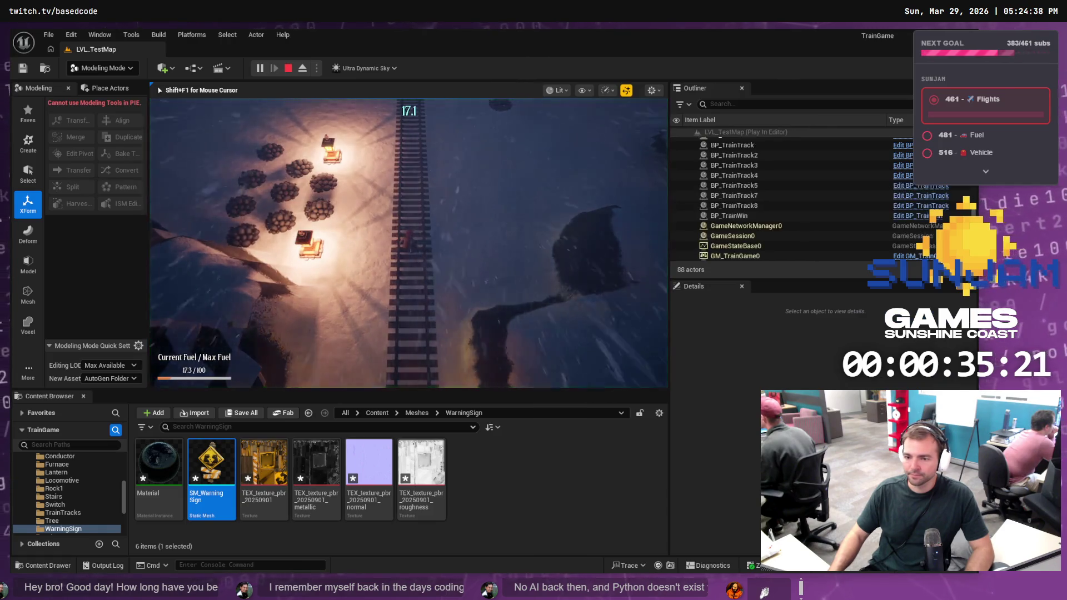
key(s)
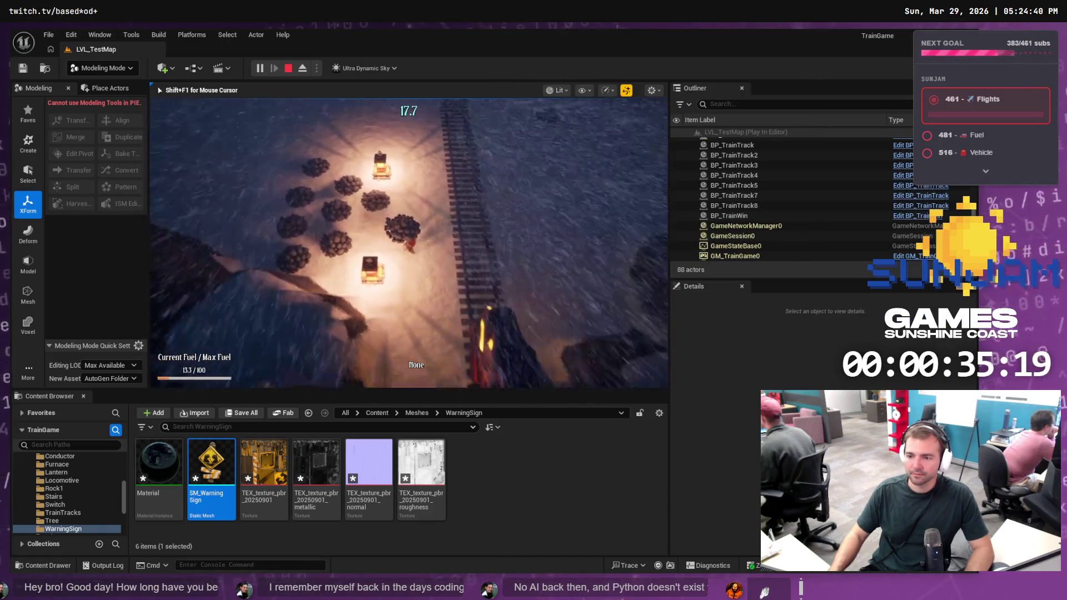
key(d)
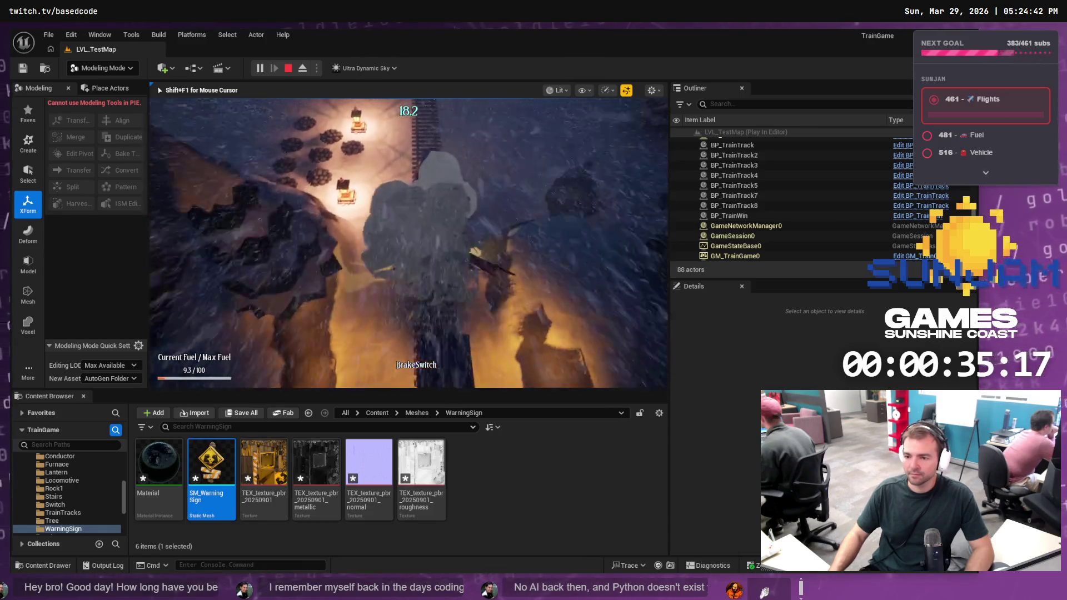
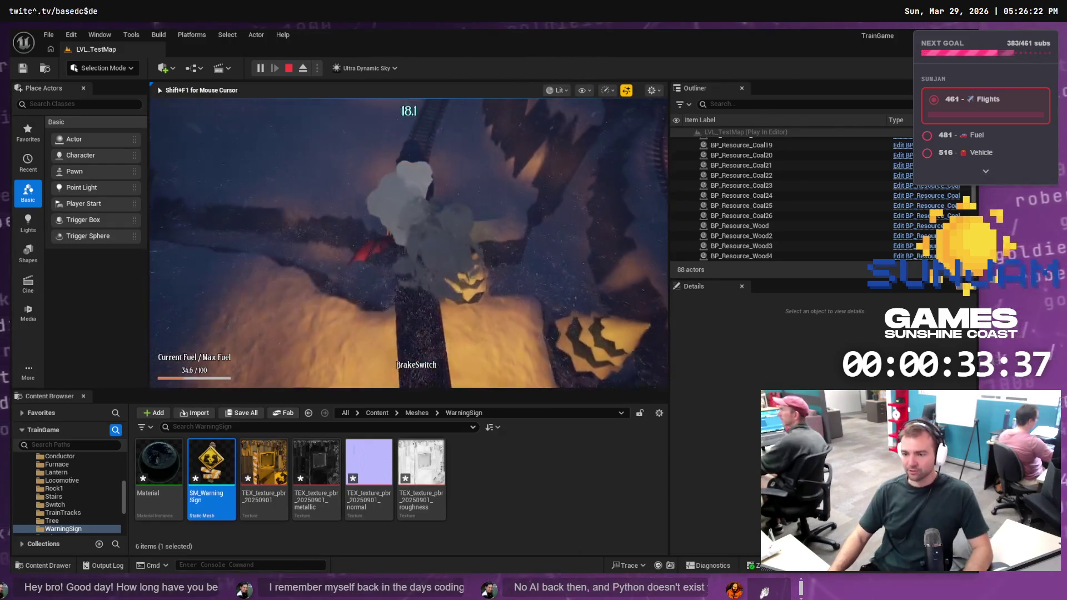
Stop the playtest and drag two BP_TrainTrack2 spline points left to bend the track
key(Escape)
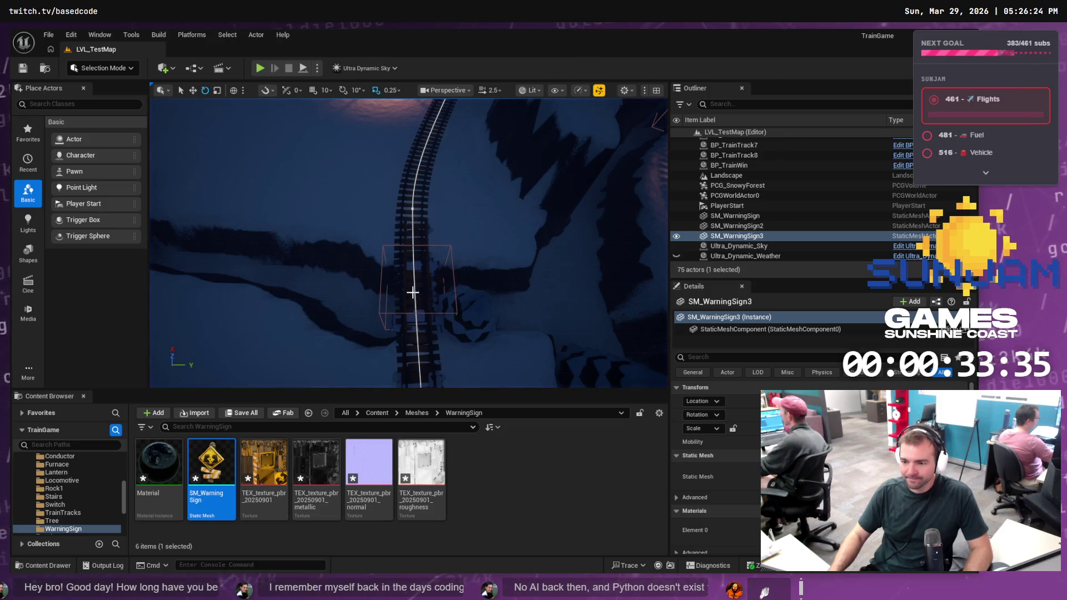
click(417, 297)
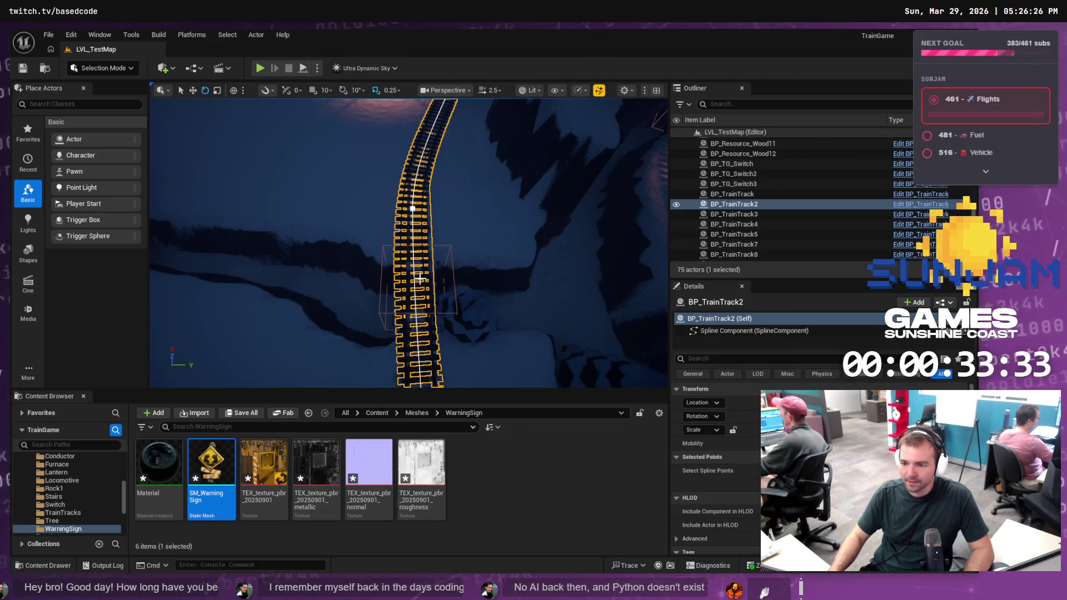
drag(412, 207, 437, 208)
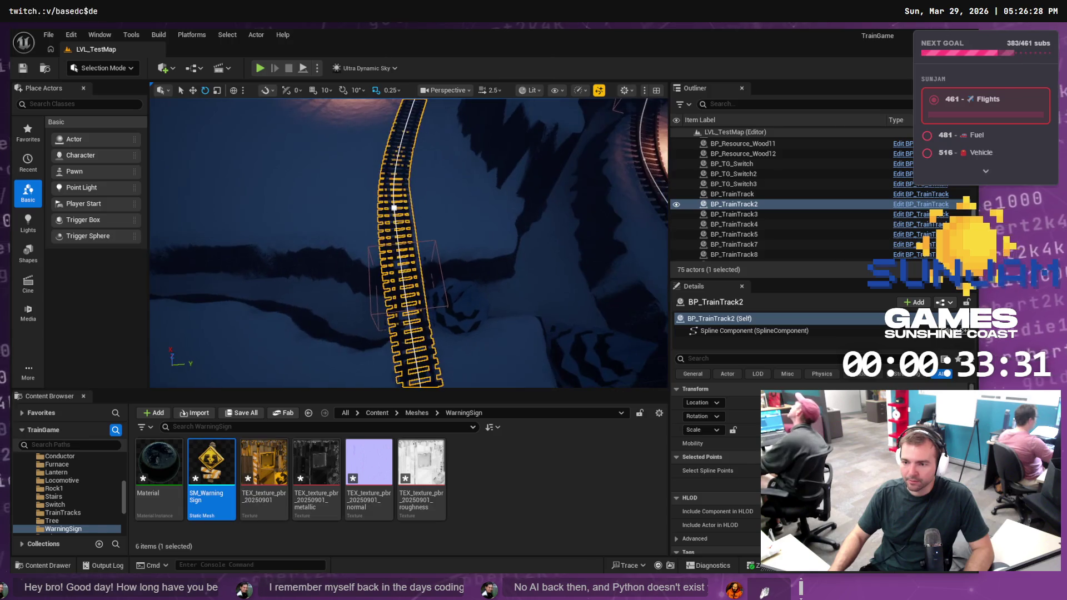
click(396, 208)
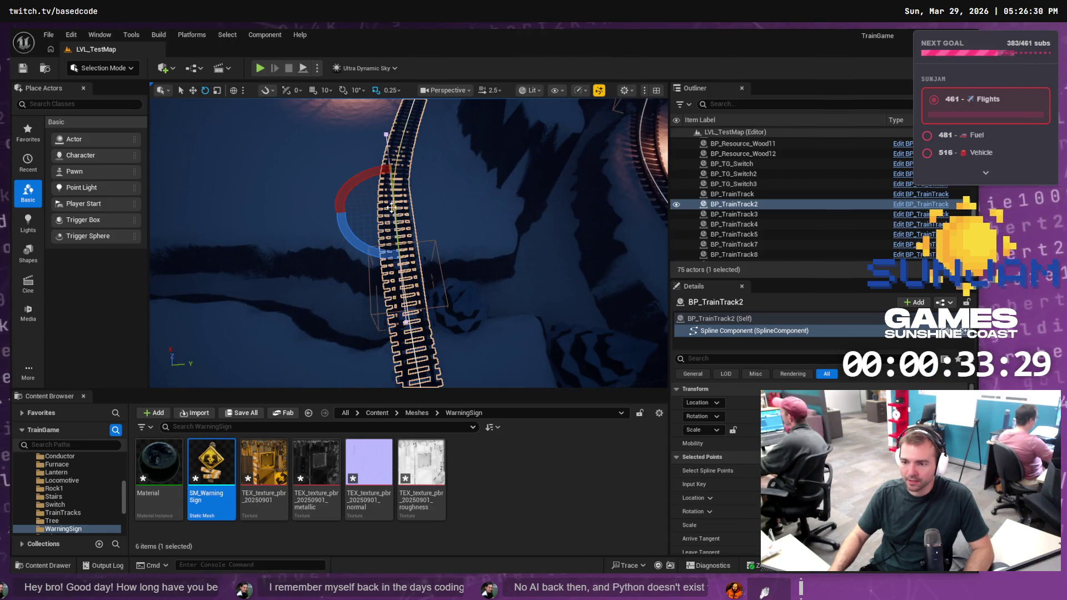
mouse_move(429, 204)
mouse_down()
mouse_move(404, 207)
mouse_move(415, 199)
mouse_up()
click(419, 307)
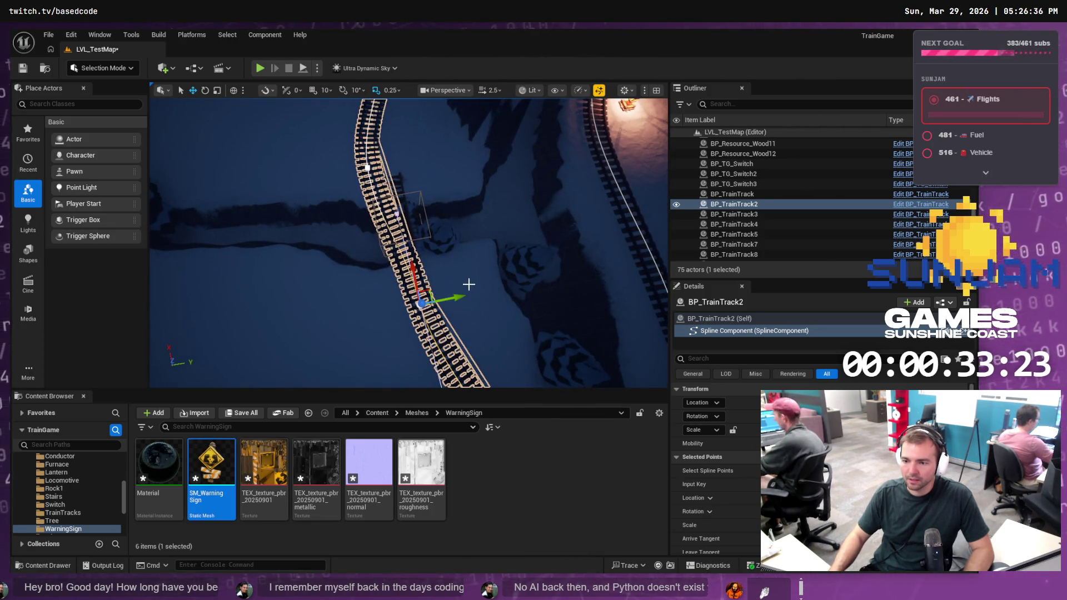
drag(459, 296, 427, 303)
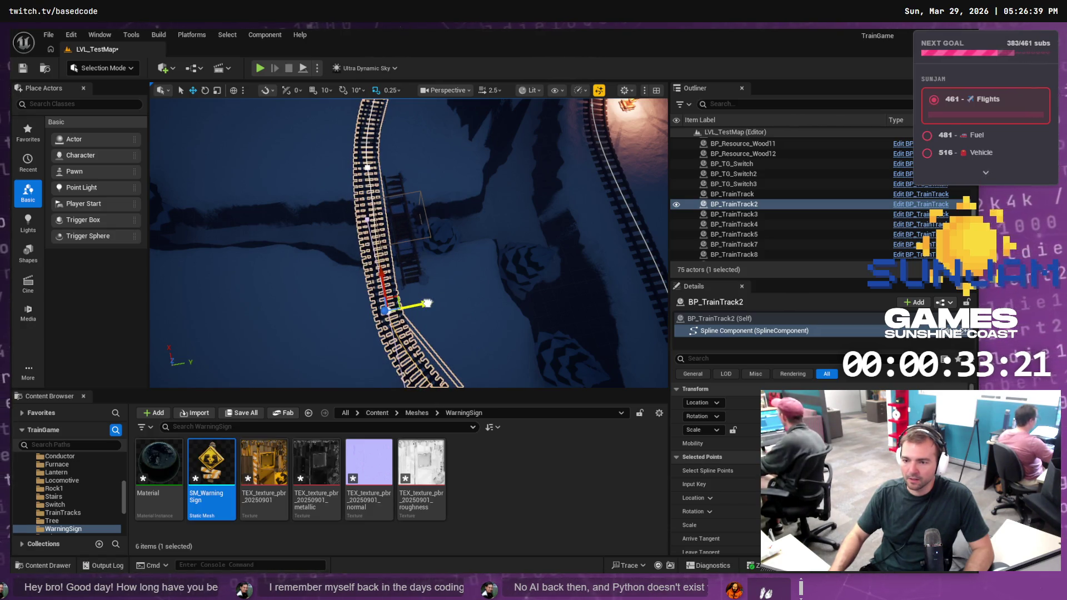
click(404, 234)
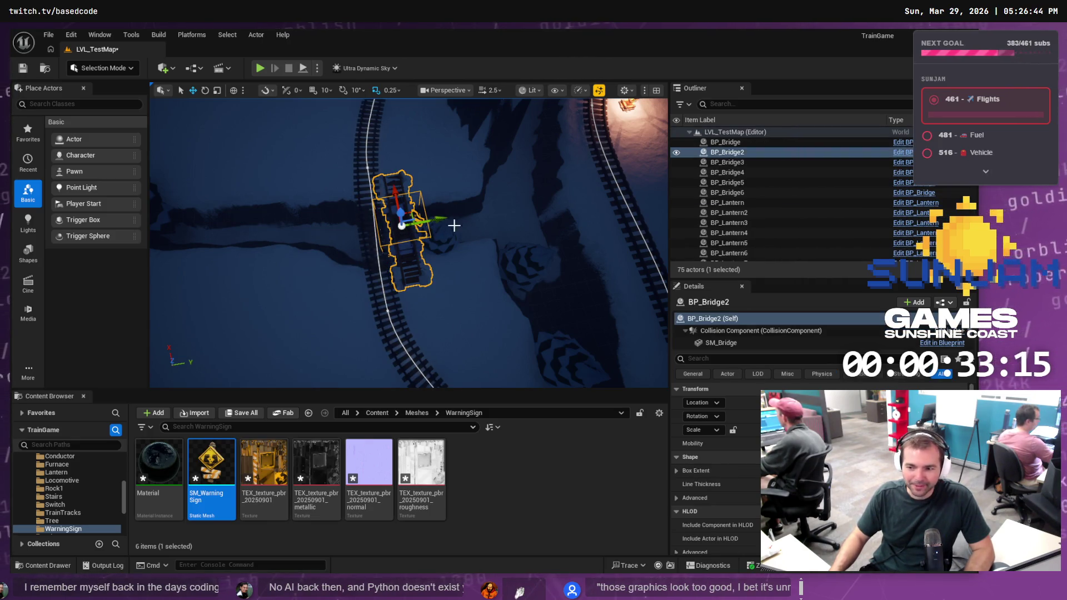
Shift BP_Bridge2 left and rotate it slightly to line up with the bent track
drag(442, 218, 435, 223)
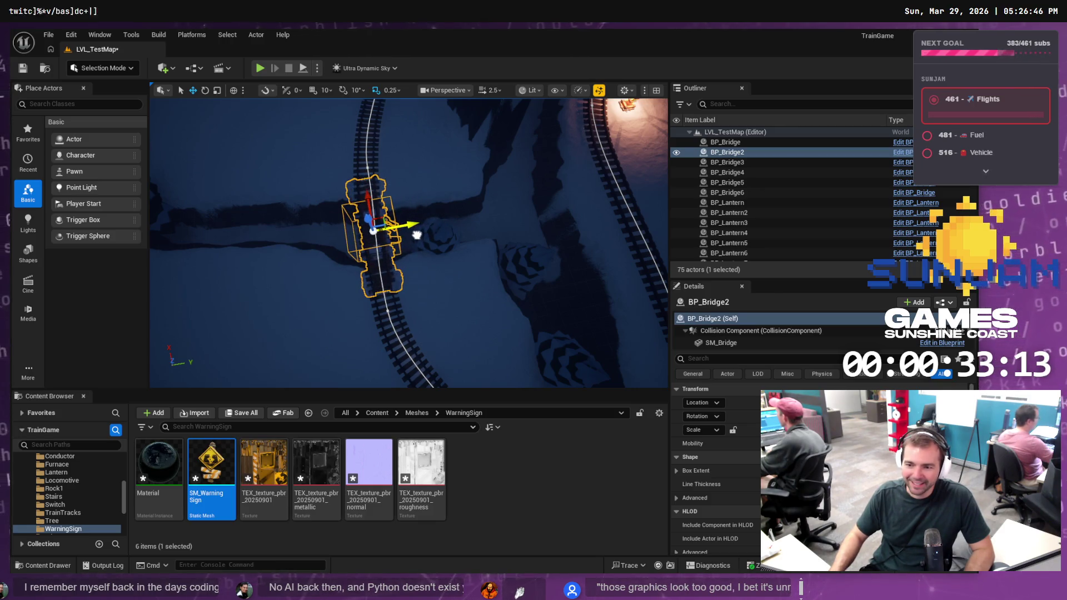
key(f)
scroll(417, 235, up, 5)
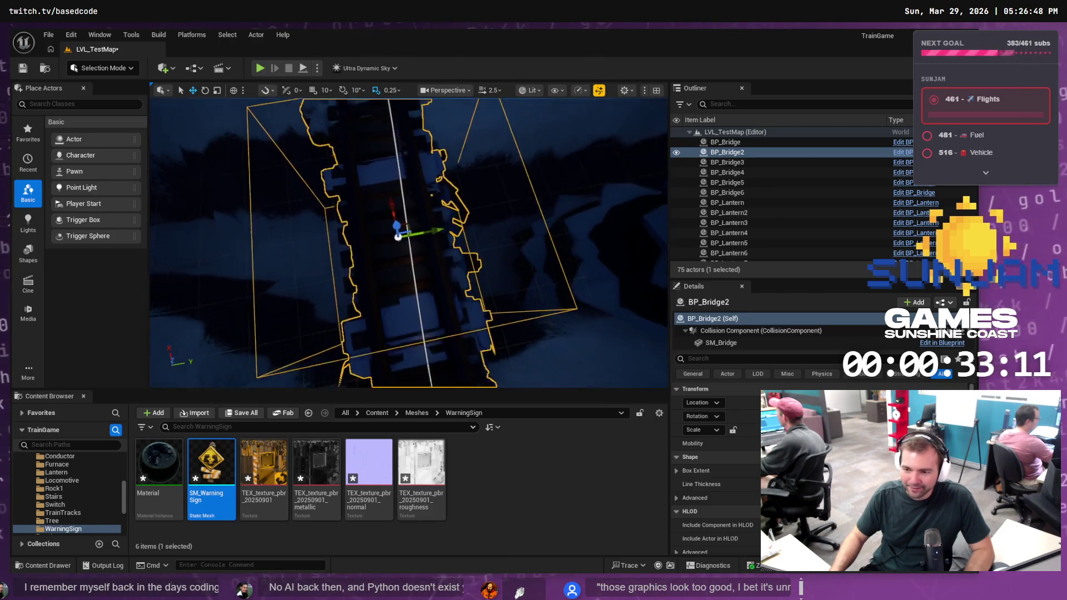
scroll(424, 239, down, 1)
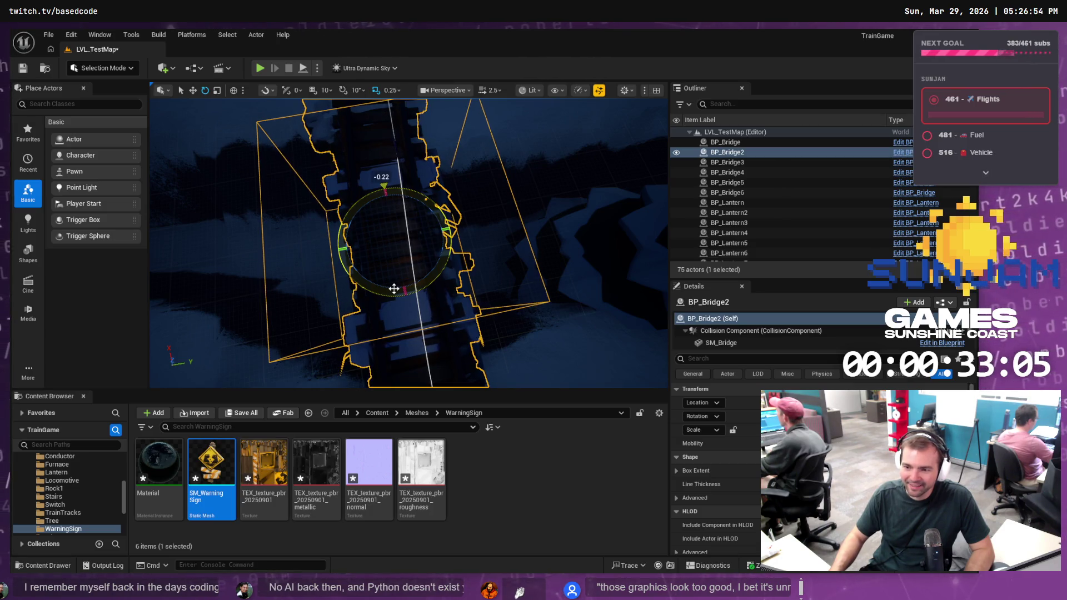
drag(448, 219, 443, 226)
mouse_move(400, 270)
mouse_down()
mouse_move(399, 223)
mouse_move(478, 209)
mouse_move(367, 289)
mouse_up()
Save the level and start a new playtest
key(ctrl+s)
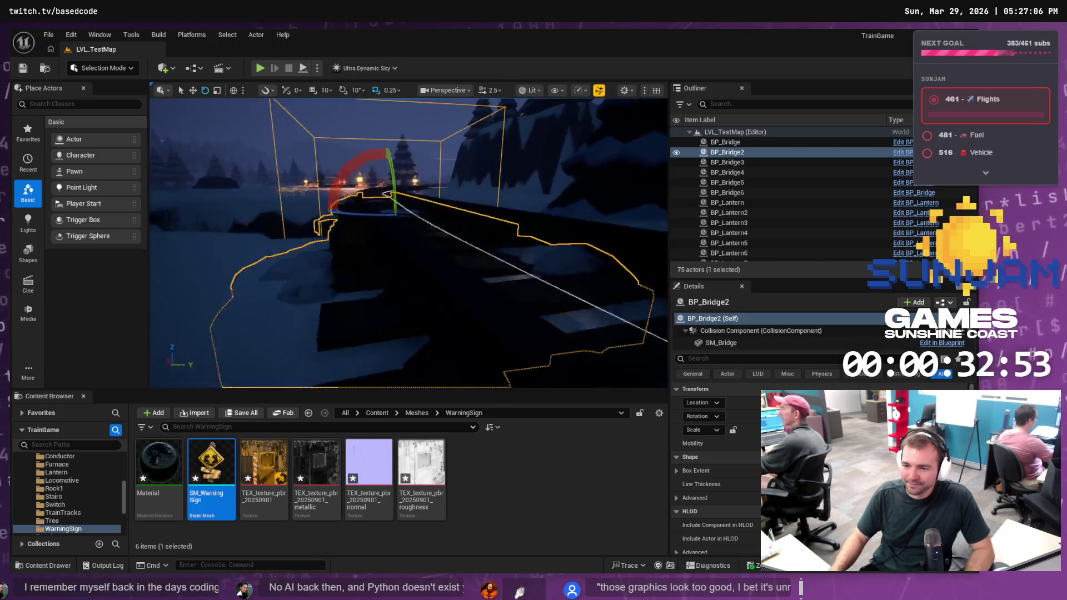
key(f)
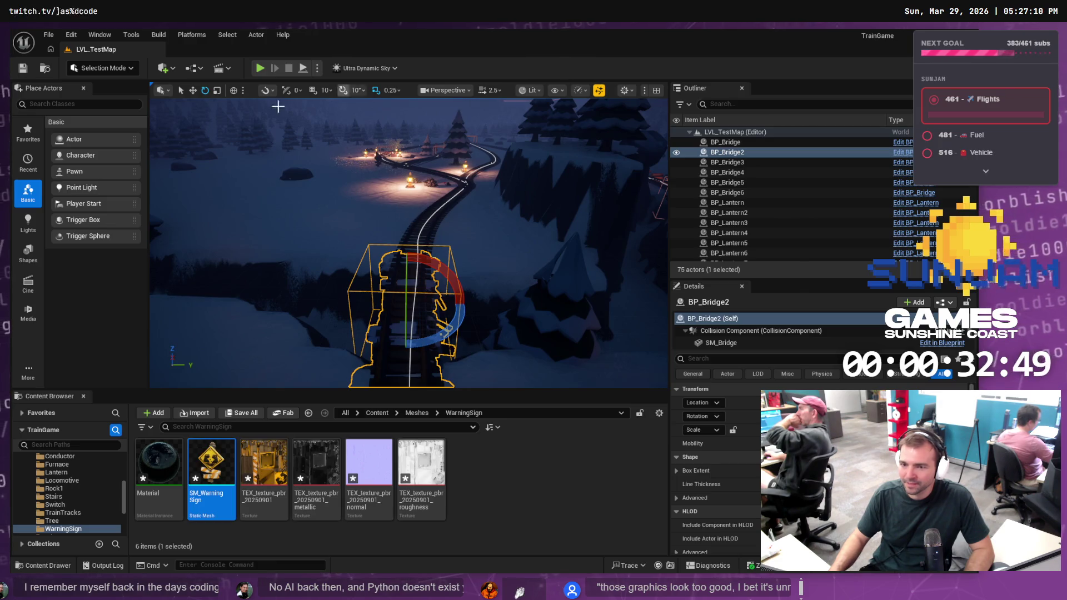
click(259, 68)
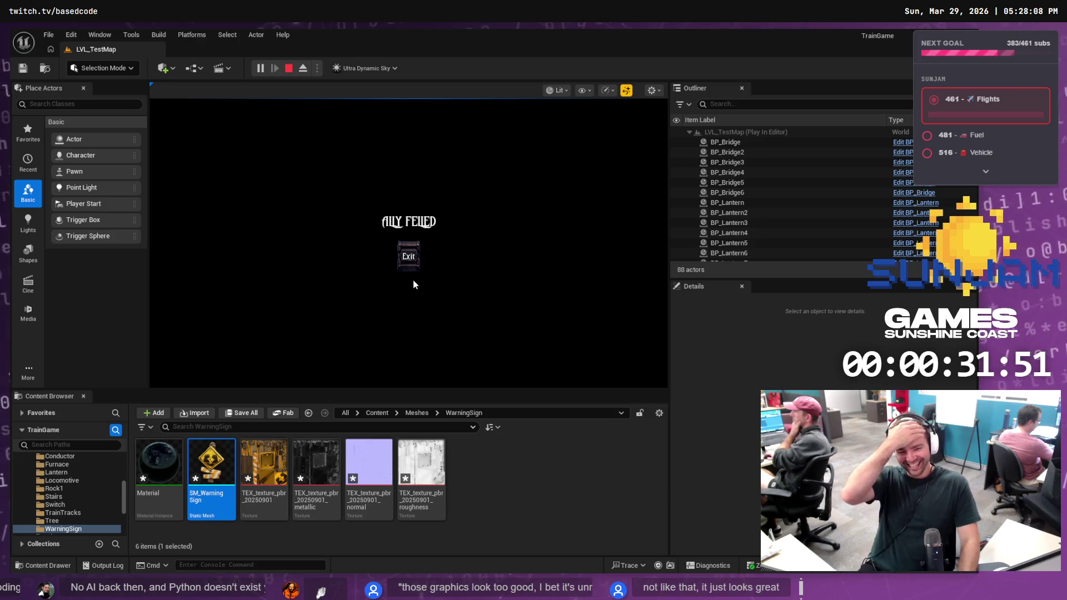
Exit the ALLY FELLED screen to the Firepiercer main menu and switch to Fork
click(415, 257)
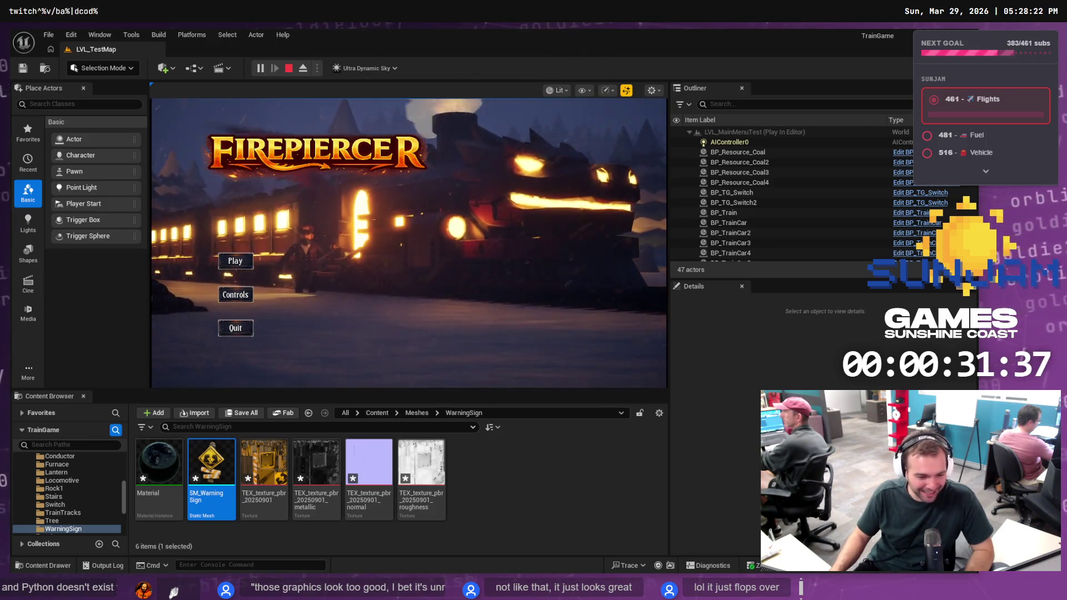
key(alt+Tab)
Stage SM_WarningSign.uasset and LVL_TestMap.umap in Fork's Local Changes
click(69, 94)
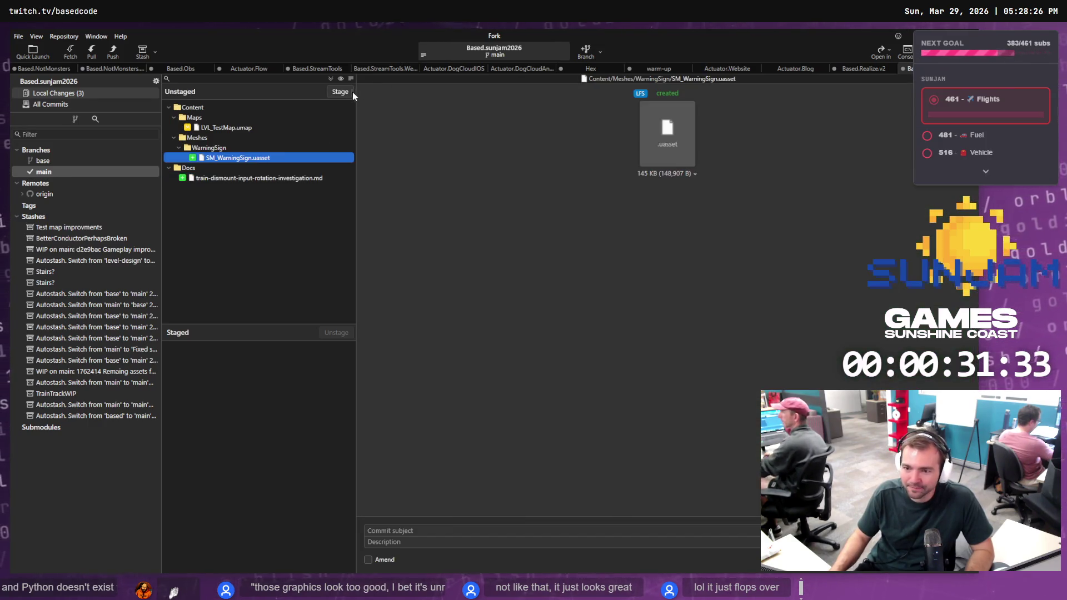
click(339, 93)
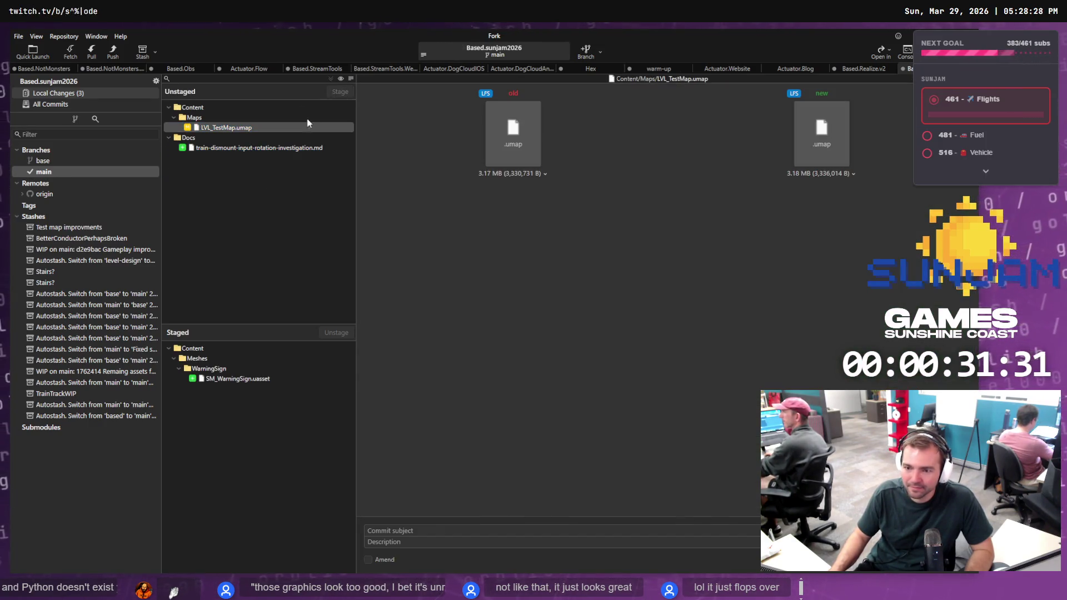
double_click(308, 119)
Discard the markdown notes file and enter the summary 'Added warning sign ahead of broken bridges.'
right_click(282, 118)
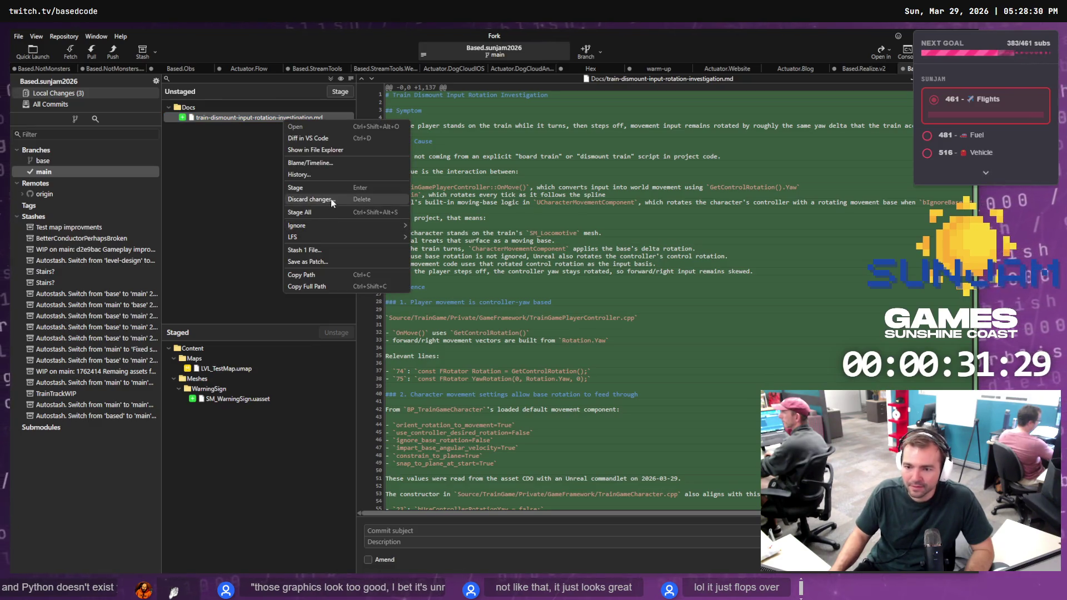
click(331, 199)
click(569, 313)
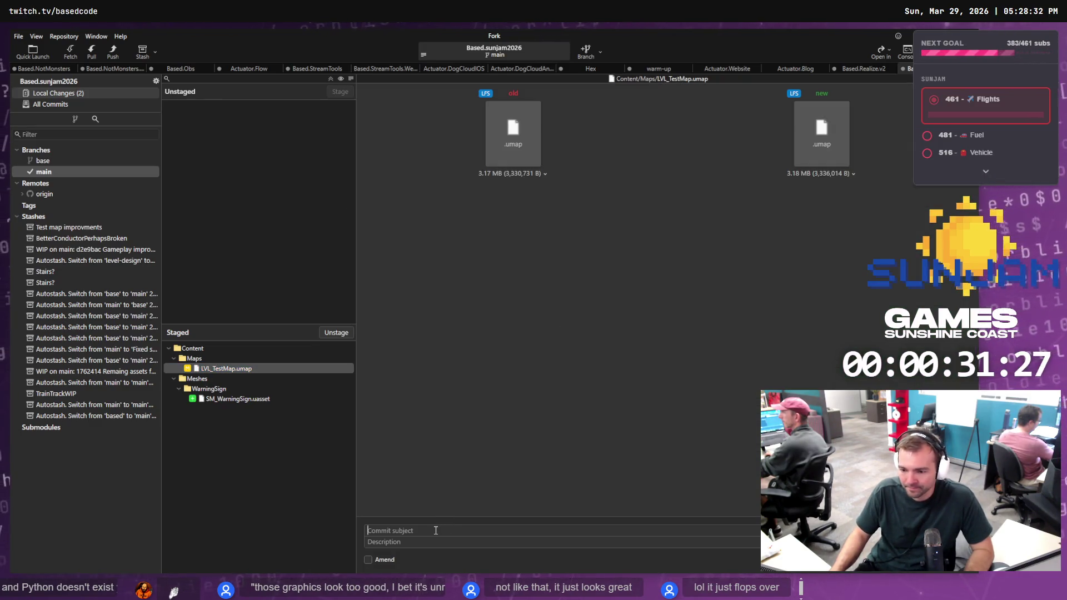
text(g sig)
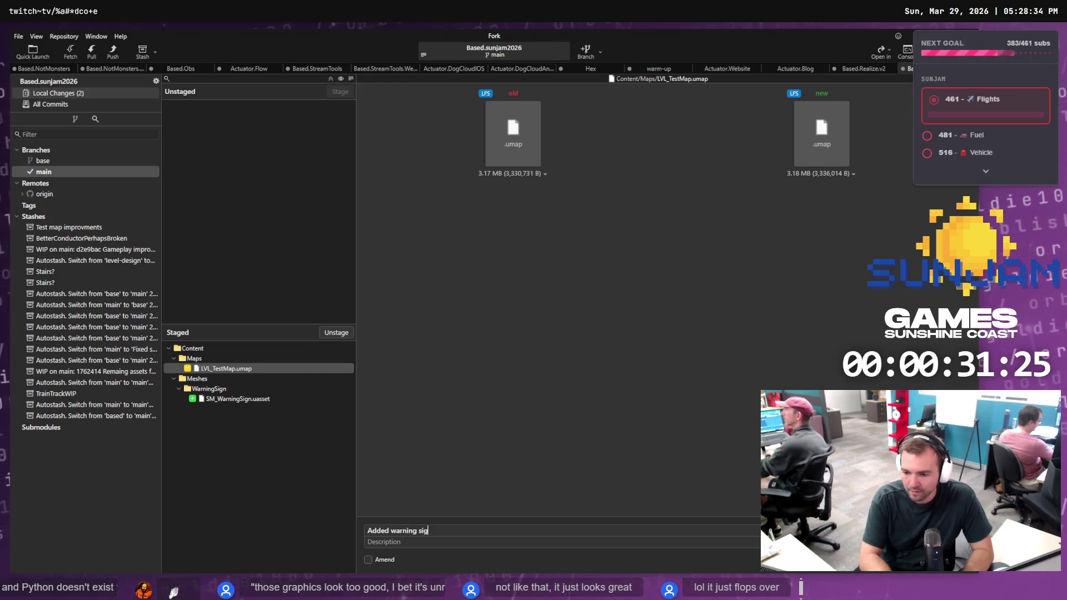
text(n ahead of )
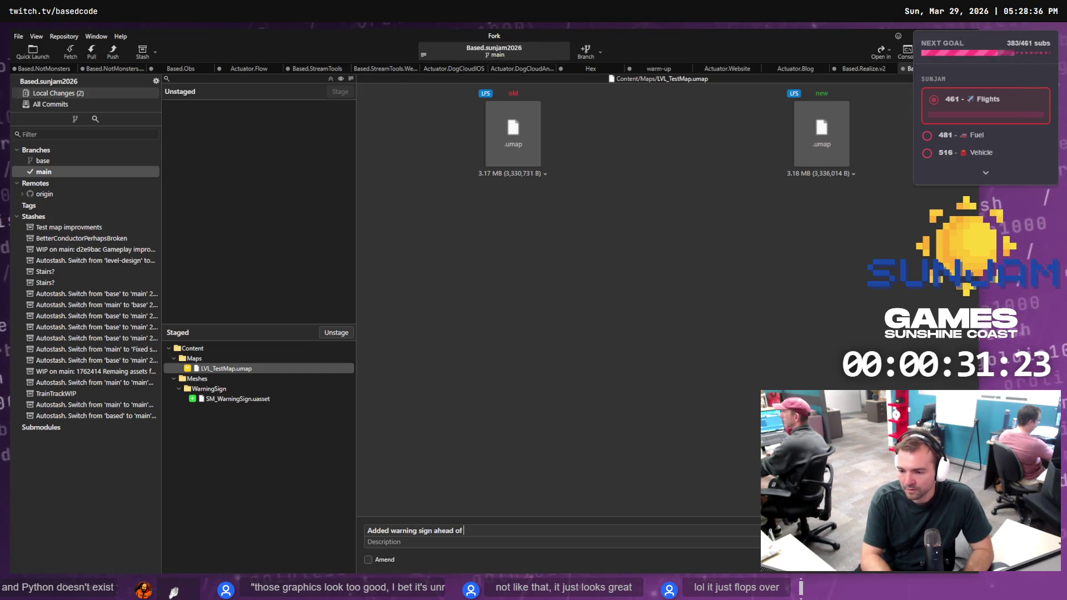
text(broken br)
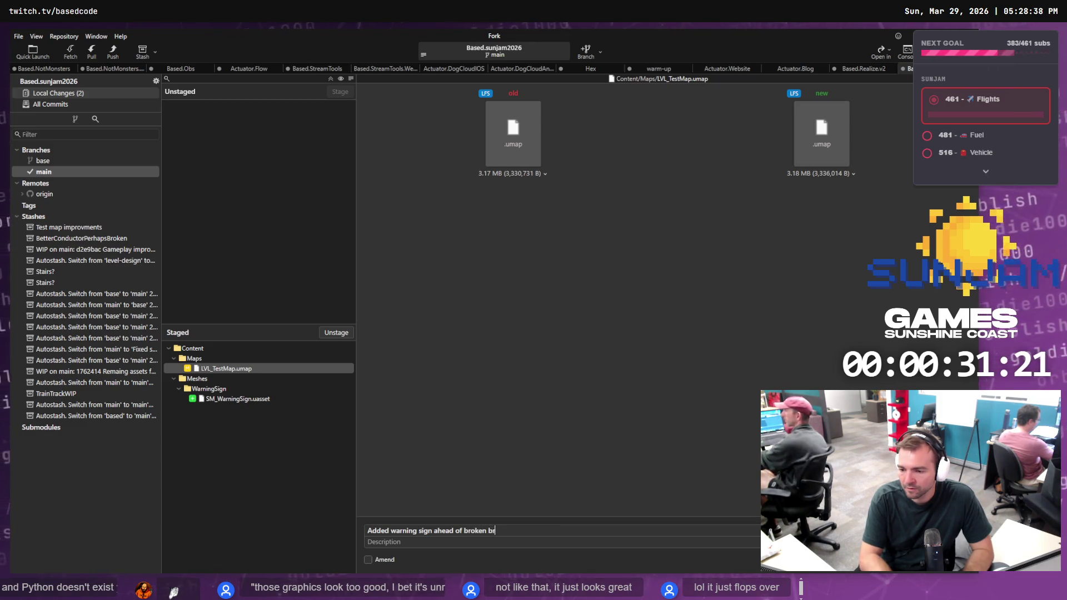
text(idges.)
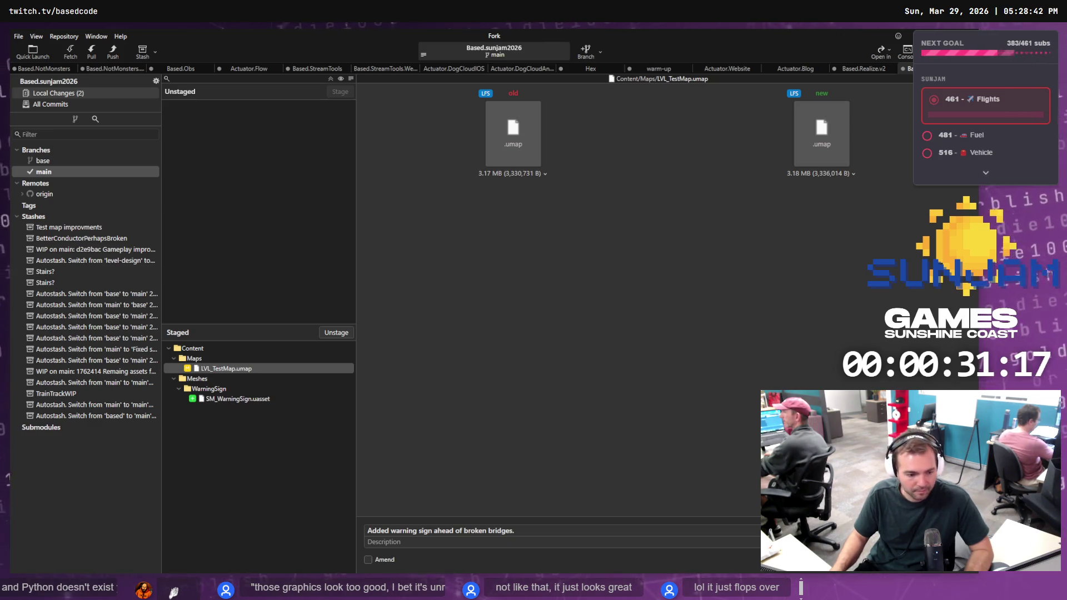
key(alt+Tab)
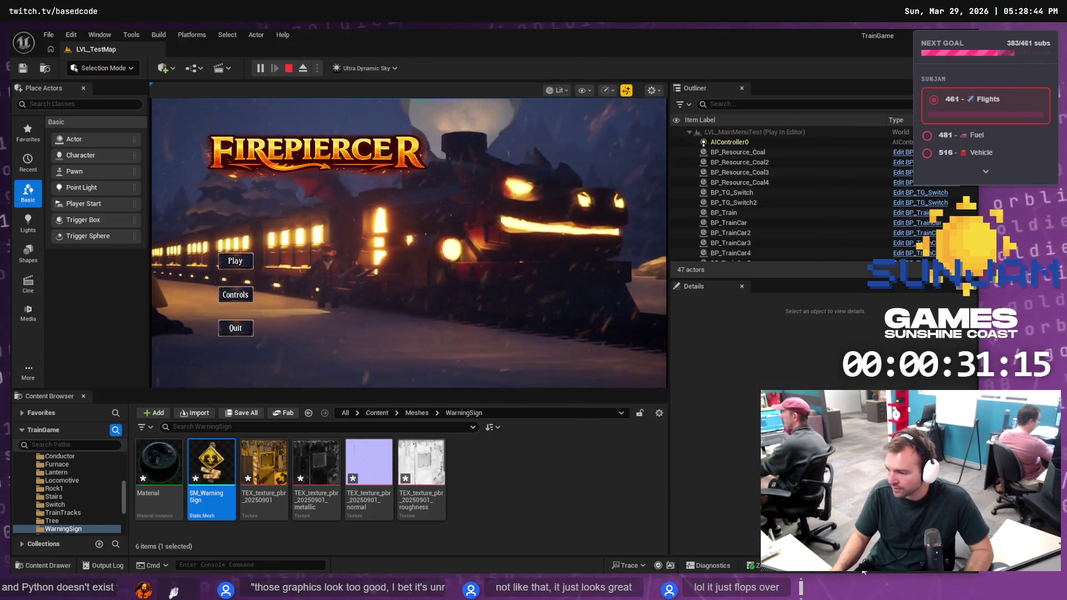
Stop the running playtest and save all modified warning sign assets
key(ctrl+shift+s)
key(Return)
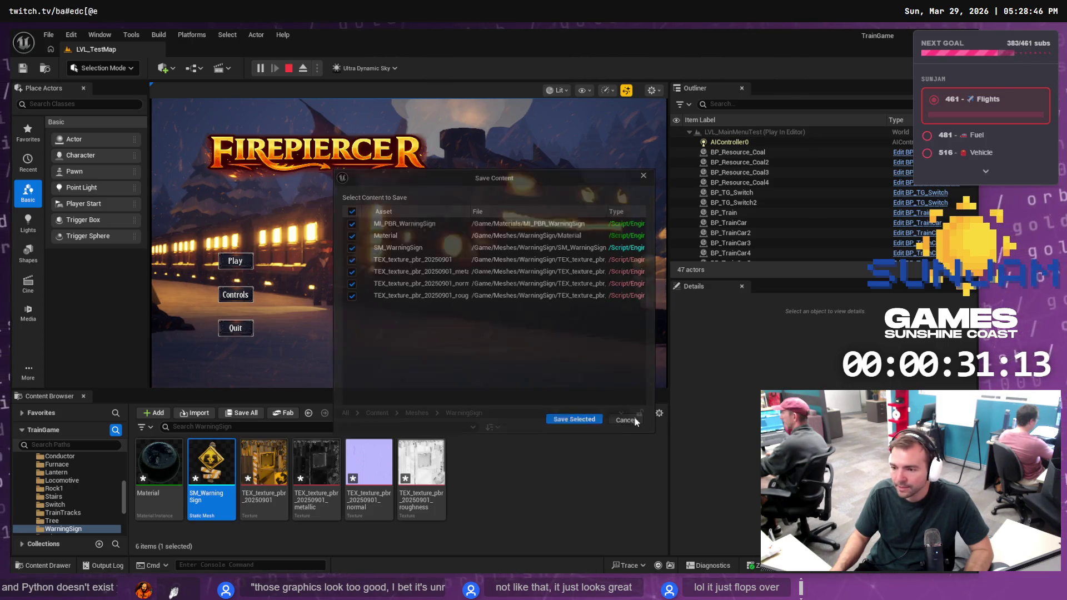
click(289, 69)
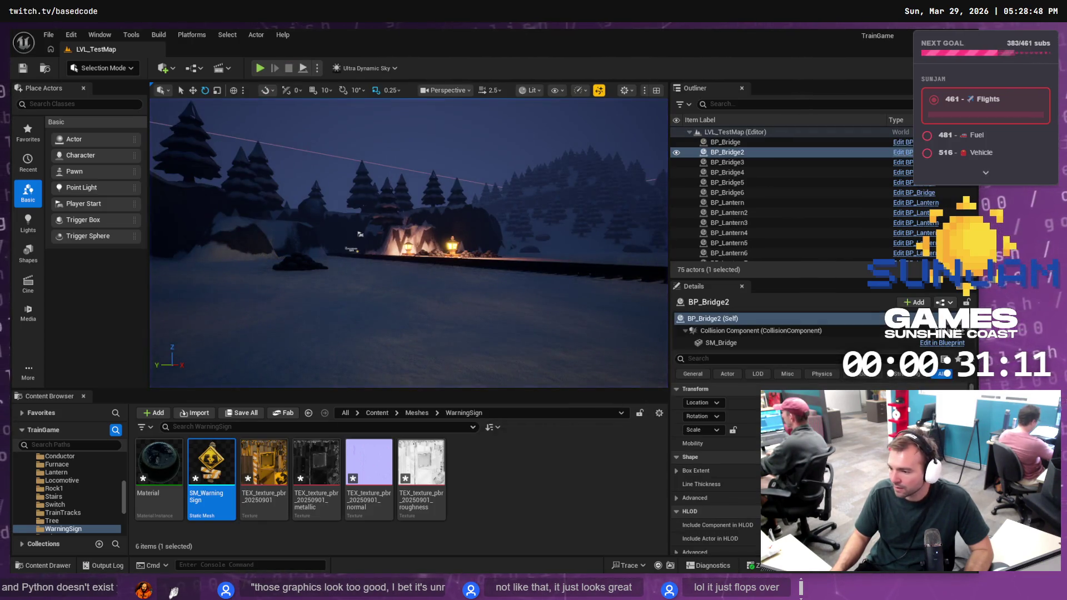
key(ctrl+shift+s)
click(570, 414)
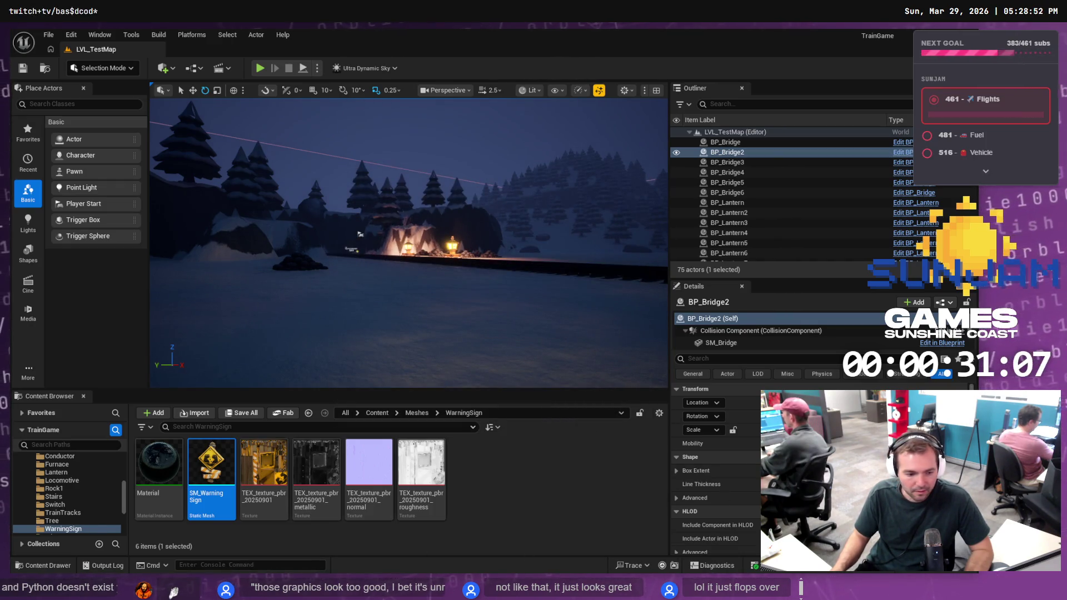
key(alt+Tab)
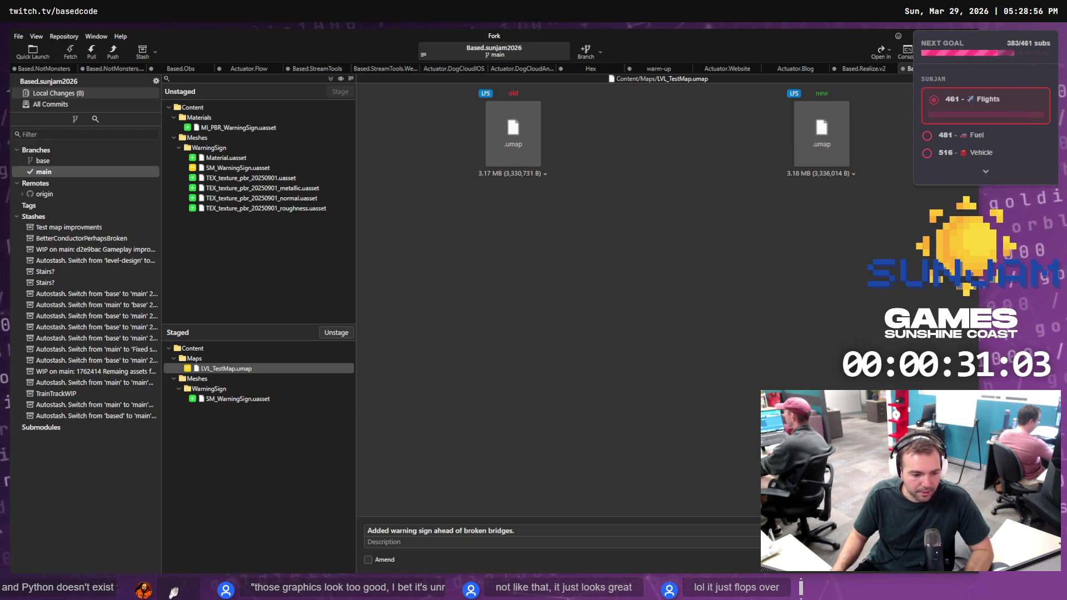
key(alt+Tab)
Delete the warning sign Material asset from the WarningSign folder, confirming the deletion
right_click(159, 483)
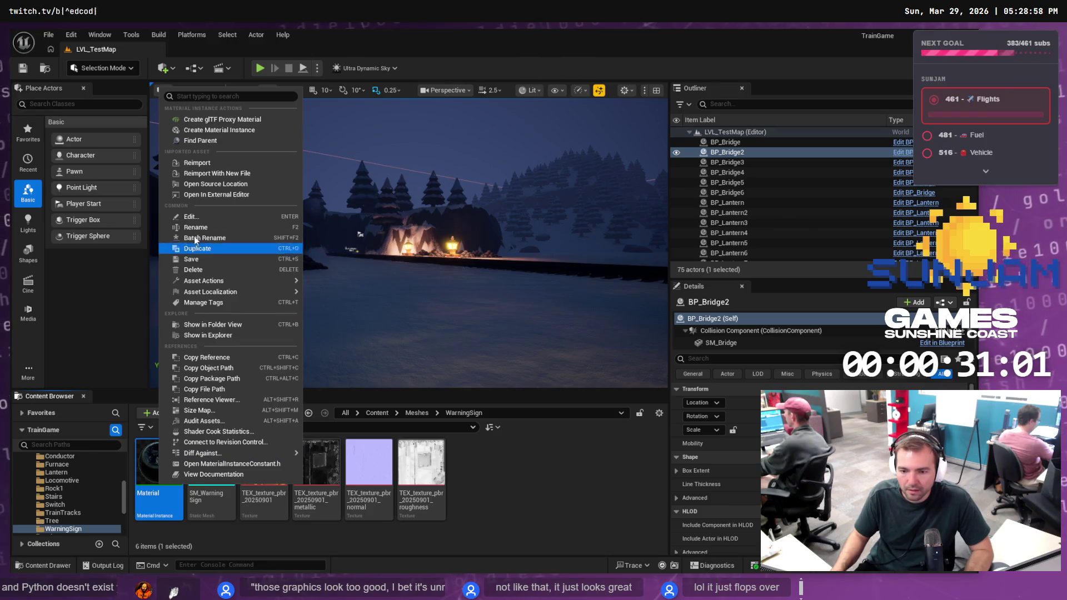
click(193, 270)
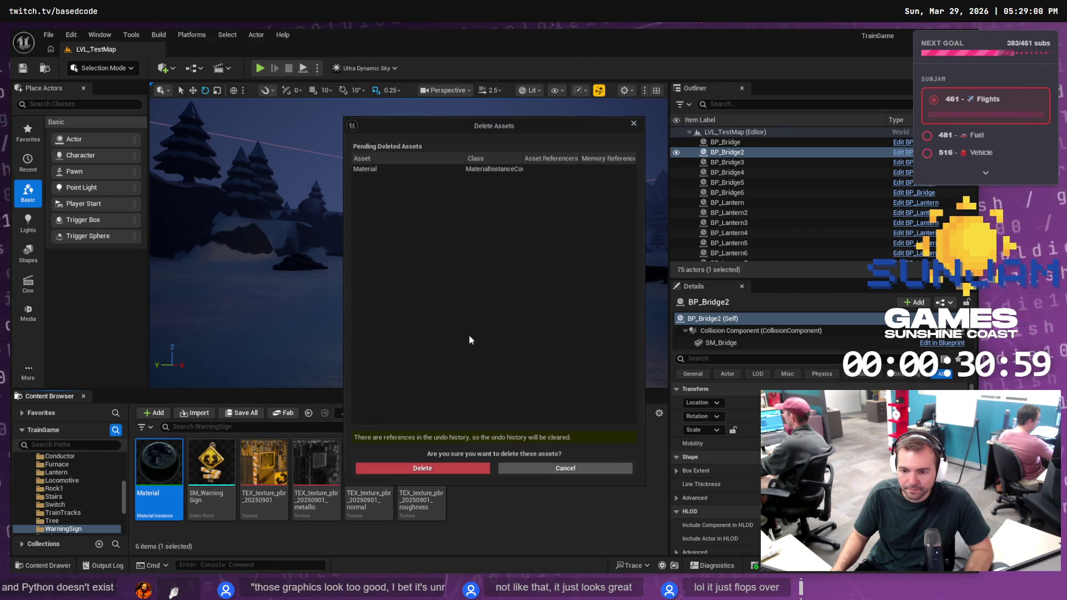
click(439, 474)
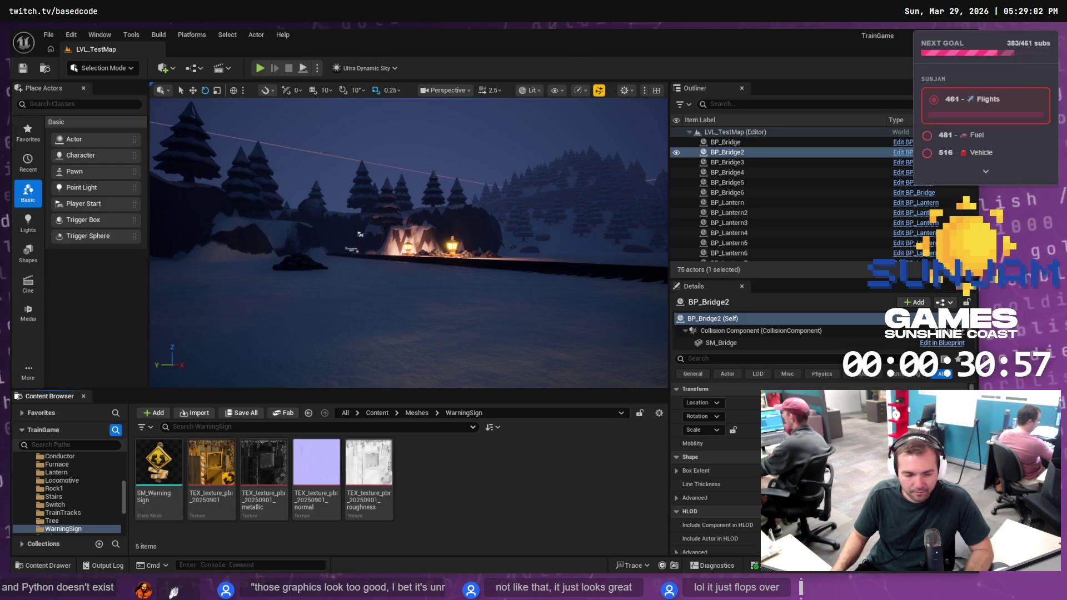
key(alt+Tab)
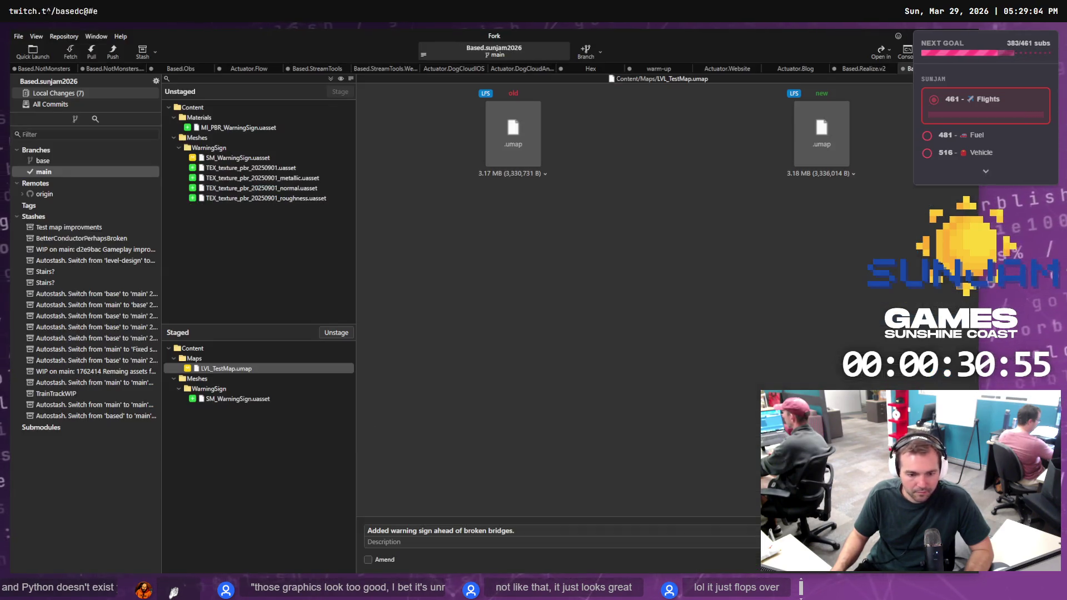
Stage the WarningSign and Materials folders and commit them as 'Added warning sign ahead of broken bridges.'
click(229, 149)
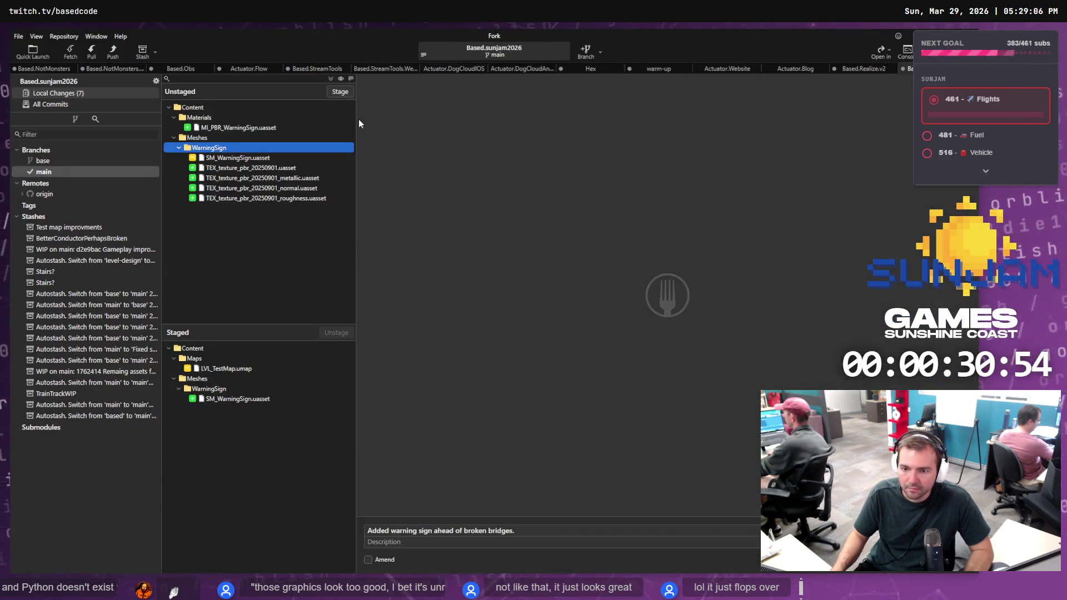
click(336, 92)
click(251, 118)
click(348, 93)
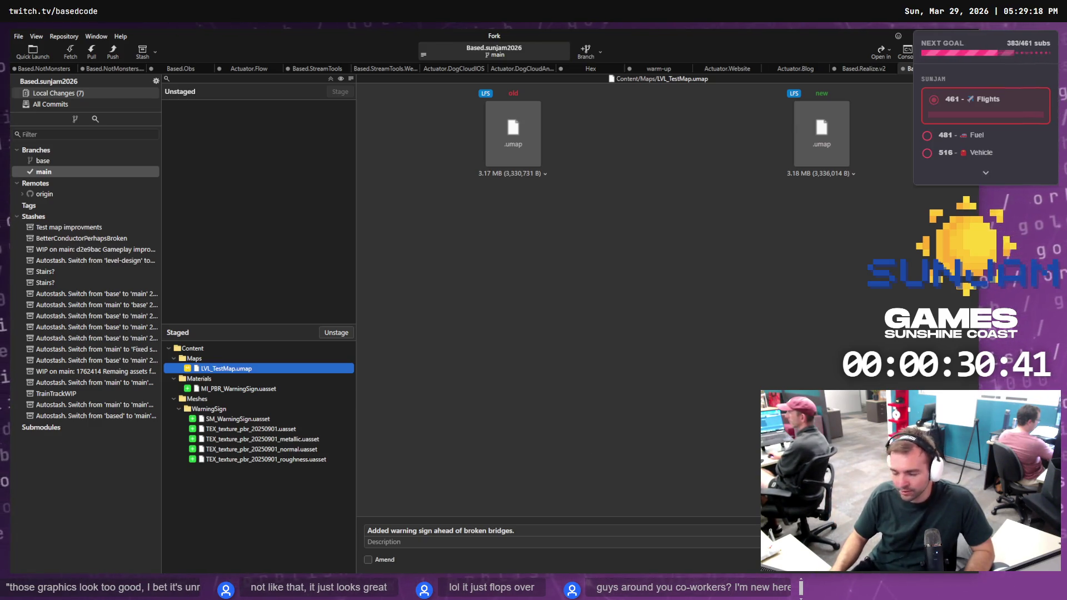
key(ctrl+Return)
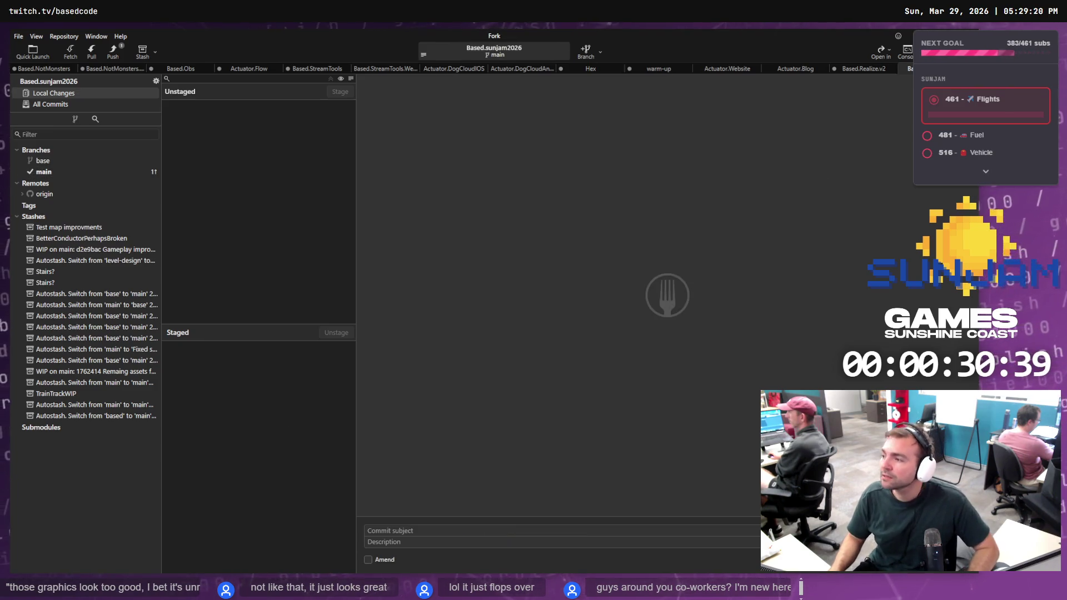
Push the new commit on main to origin
click(44, 173)
right_click(185, 84)
mouse_move(251, 87)
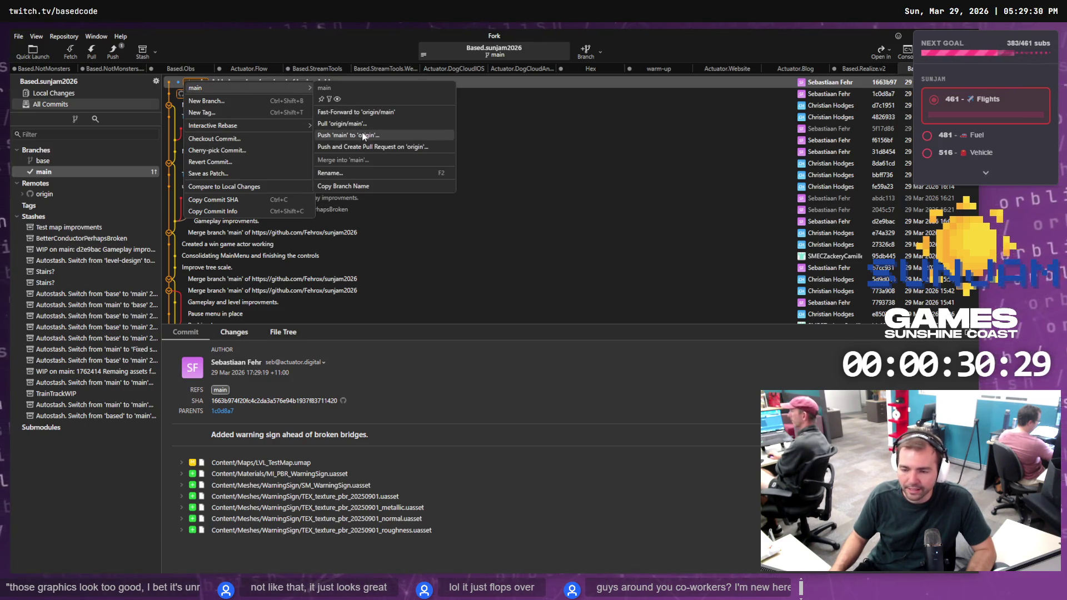
click(369, 135)
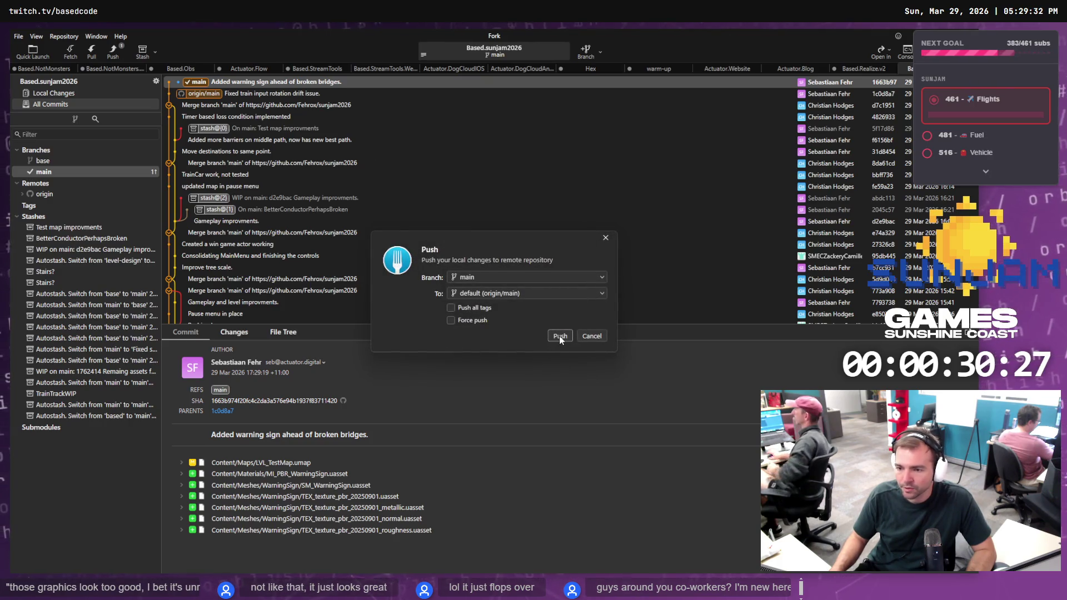
click(559, 336)
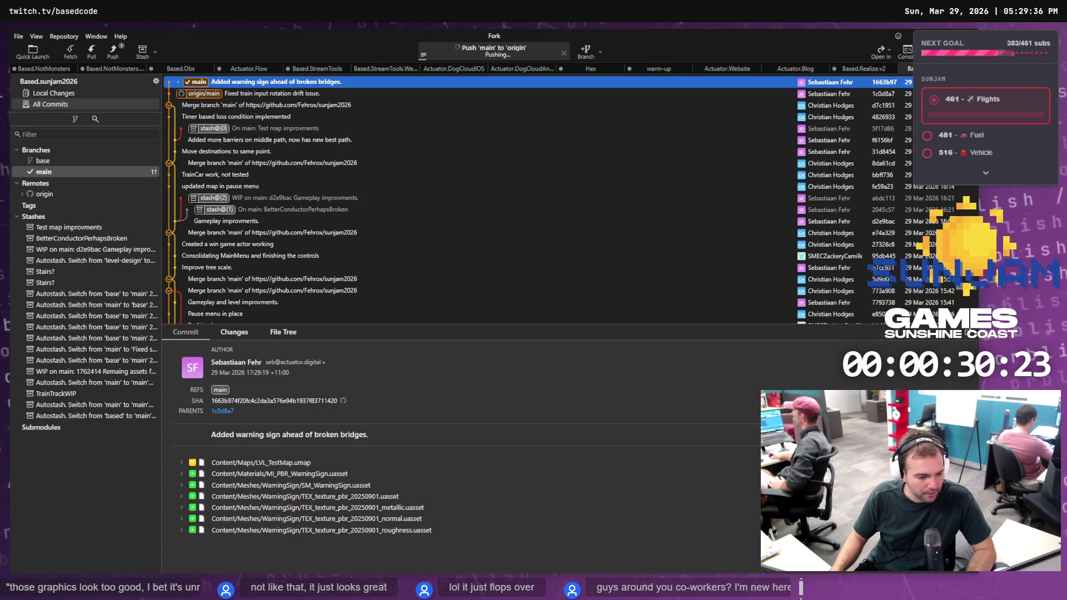
key(alt+Tab)
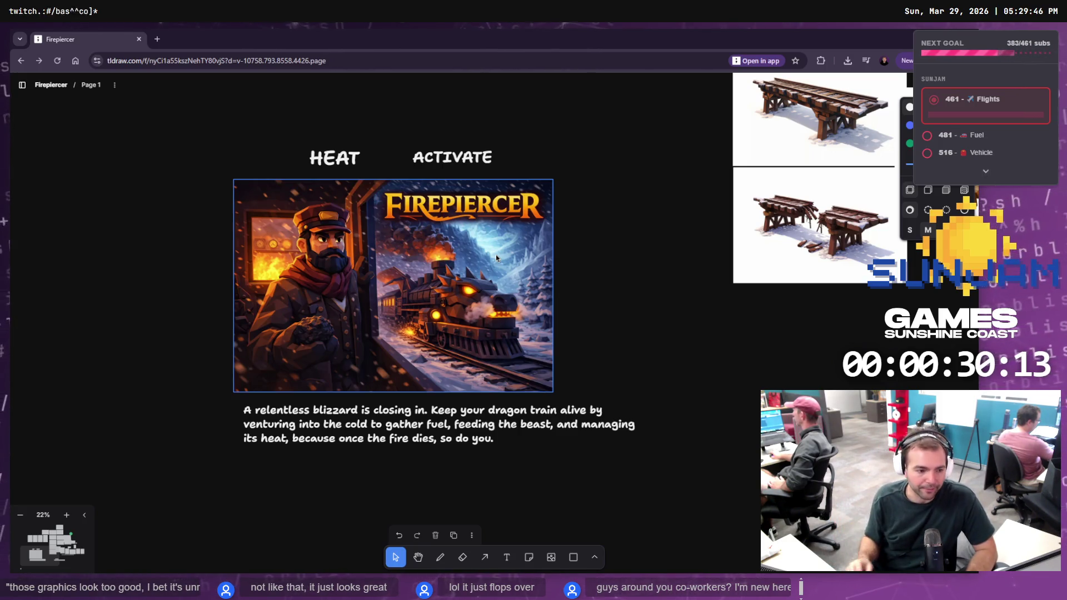
scroll(334, 286, up, 3)
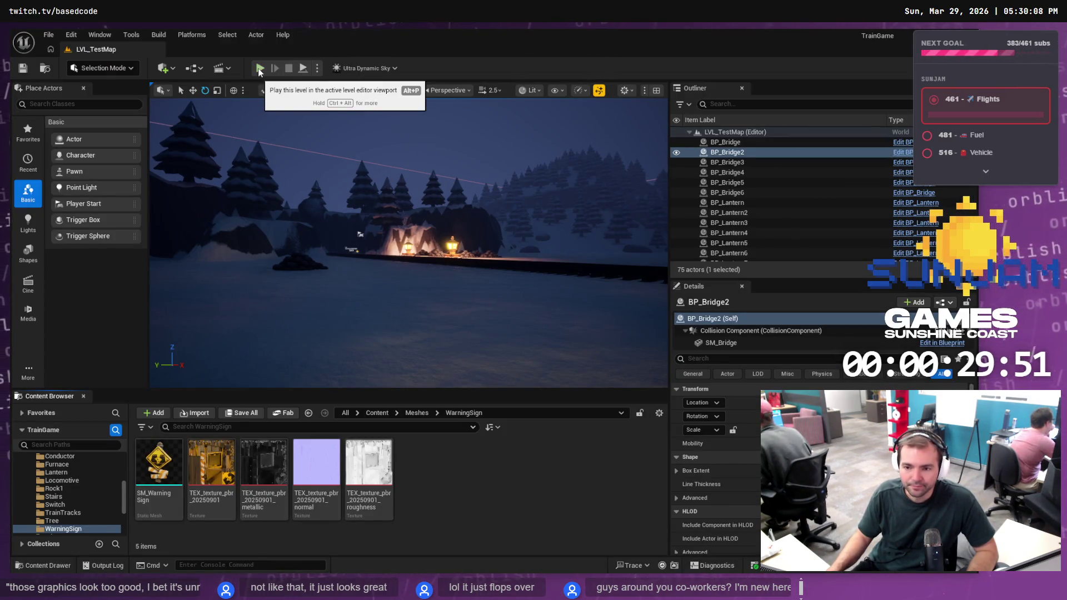
Focus the viewport on BP_Bridge2 to see the track and lanterns around it
key(f)
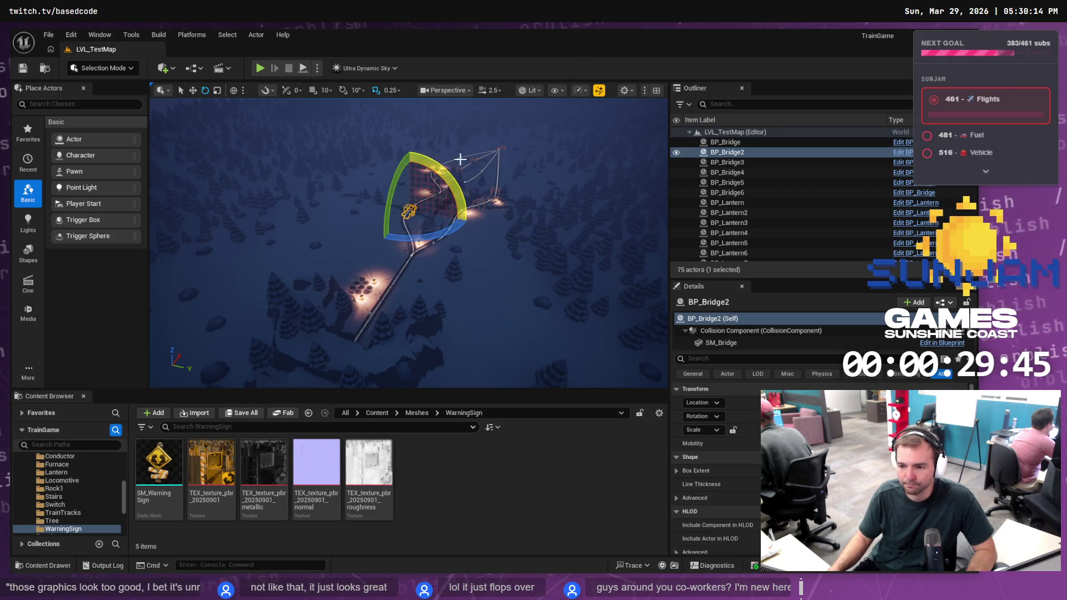
Playtest to the YOU SAVED THE FIREPIERCER screen, exit to the main menu, and start a new game
click(260, 68)
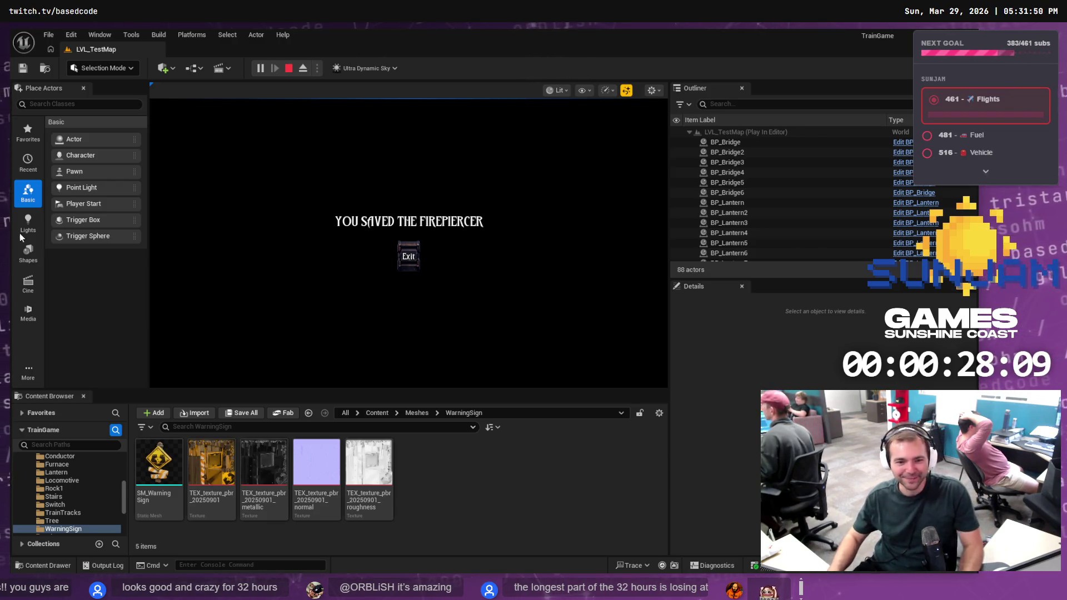
click(408, 253)
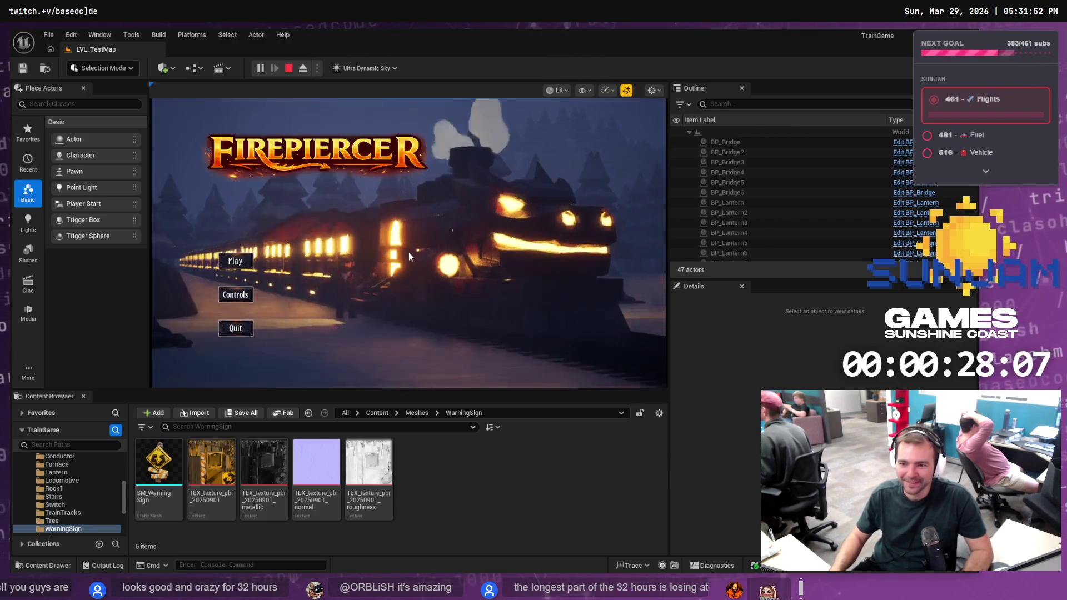
click(239, 263)
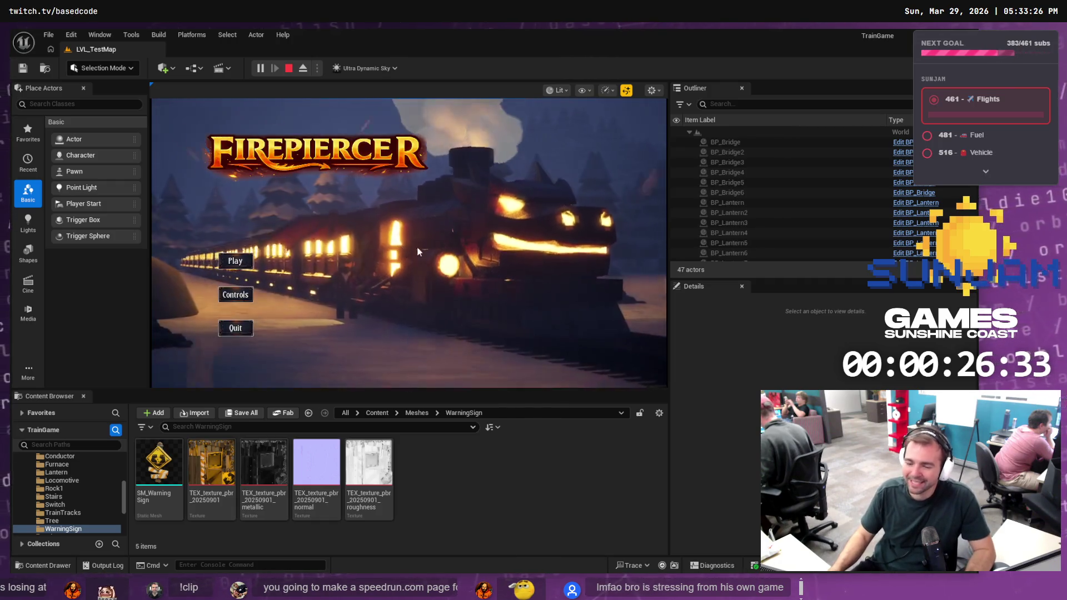
Start a new run from the Firepiercer main menu and drive the train to the junction
click(234, 261)
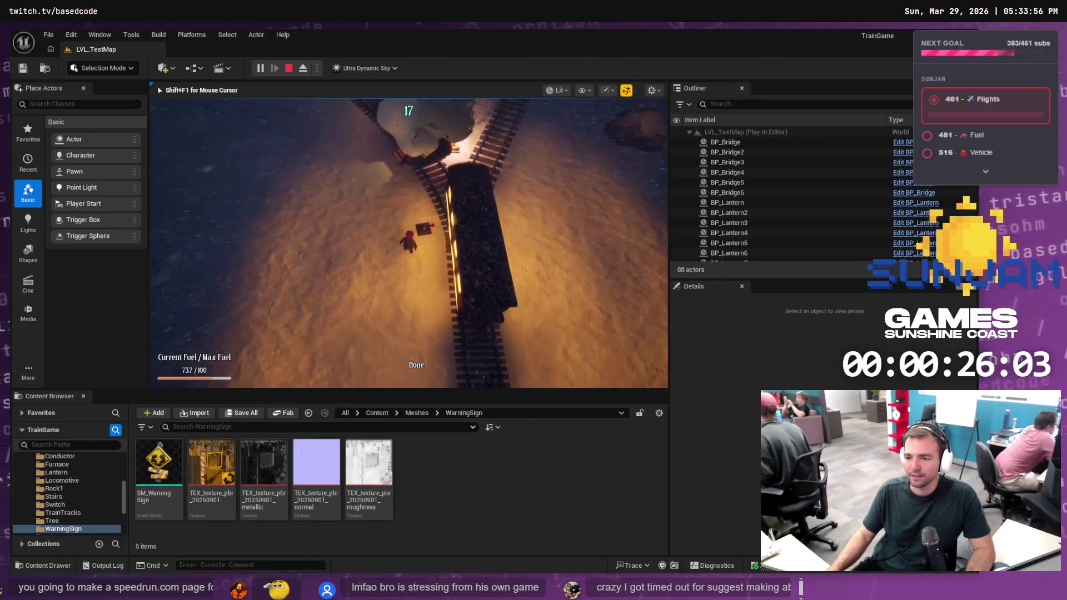
Stop the playtest, move BP_TG_Switch lower beside the track, rotate it about 9 degrees, and save
key(Escape)
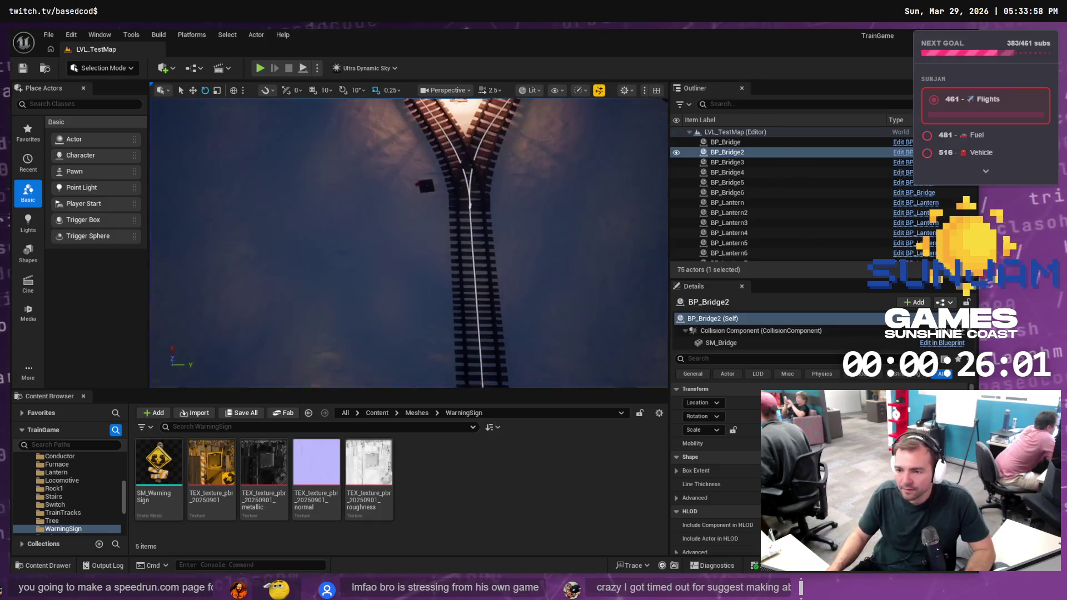
click(427, 186)
key(w)
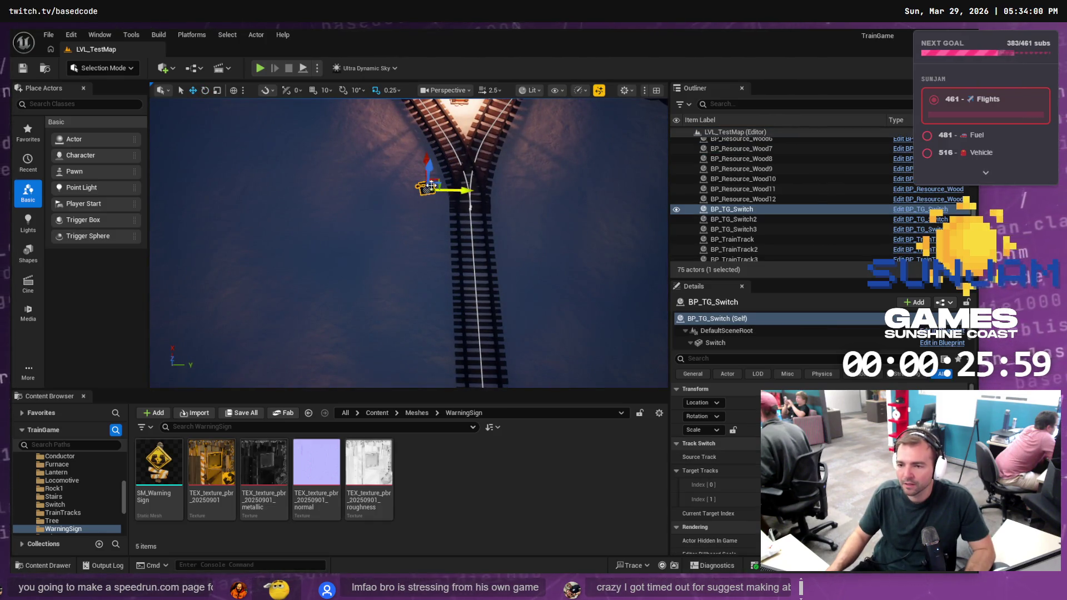
drag(426, 157, 427, 235)
key(e)
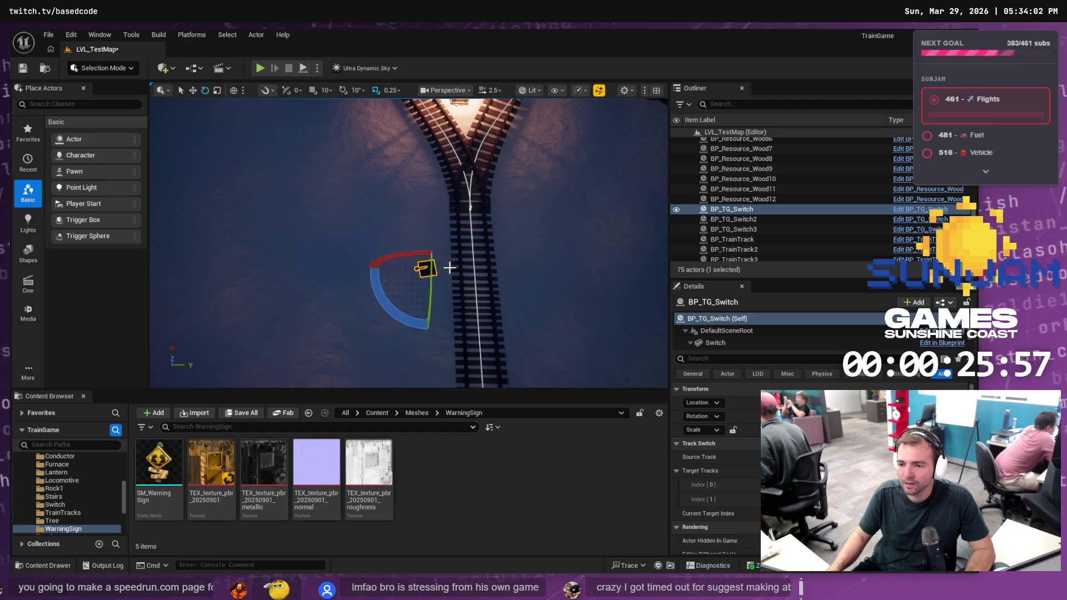
mouse_move(420, 329)
mouse_down()
mouse_move(437, 328)
mouse_move(432, 312)
mouse_up()
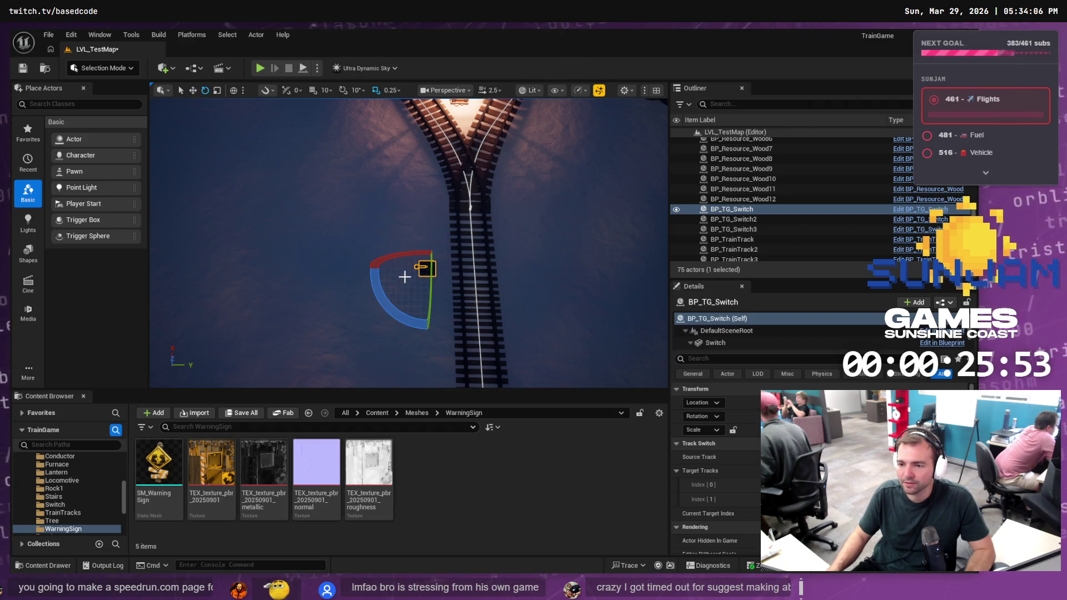
key(w)
drag(427, 237, 418, 293)
key(ctrl+s)
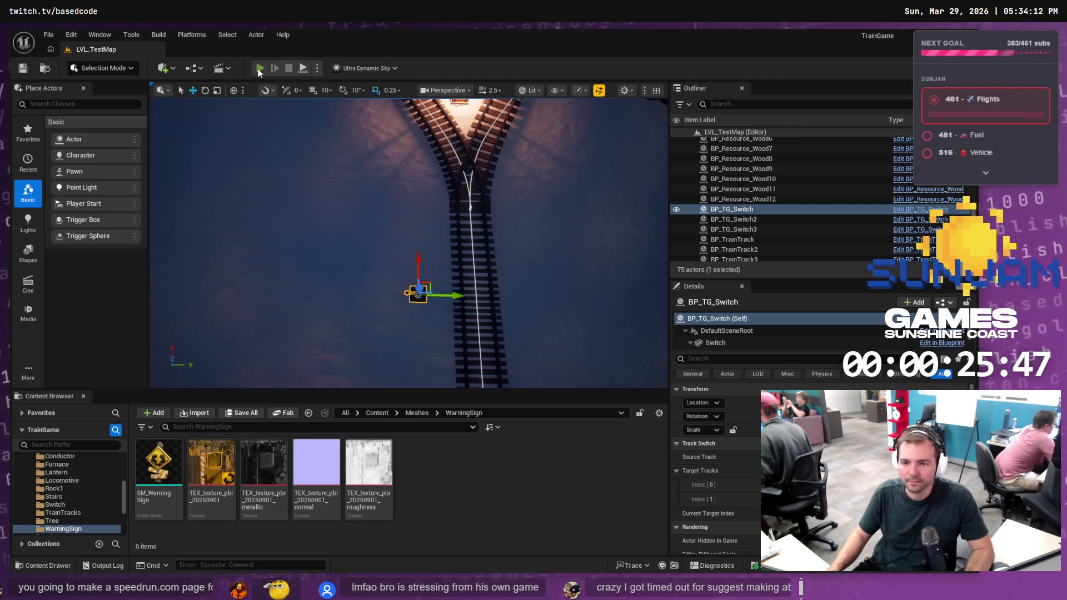
Run two playtests of the level with the moved switch, then select the warning sign by the track
click(260, 69)
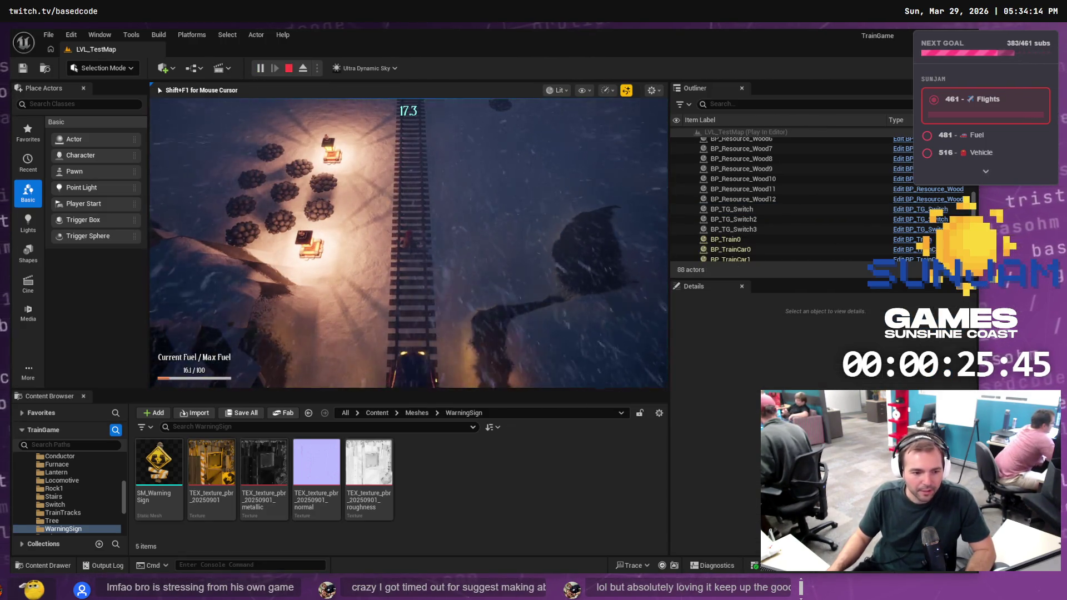
key(Escape)
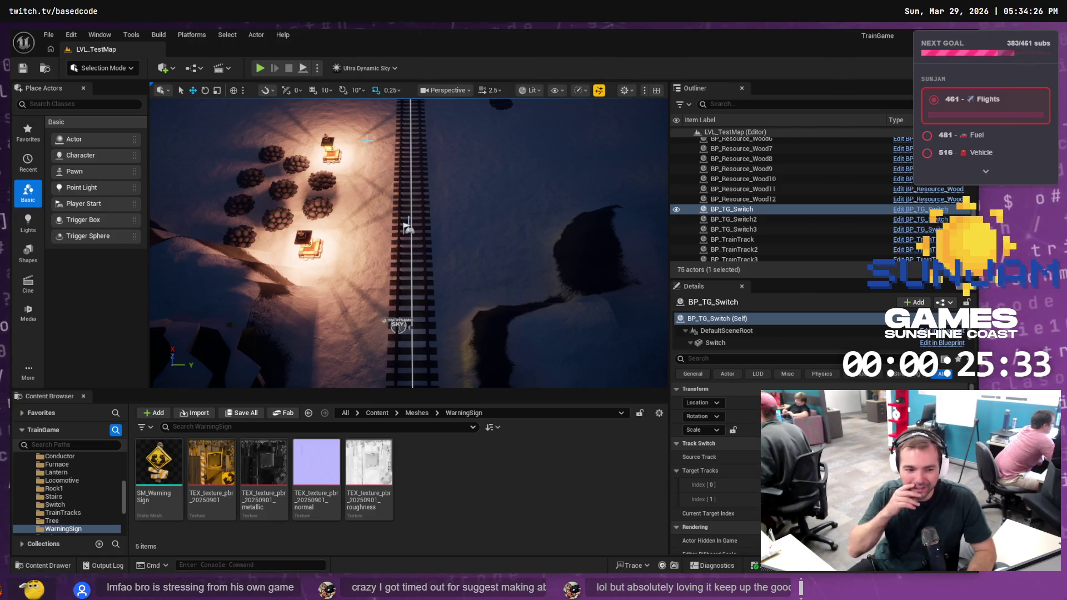
click(258, 69)
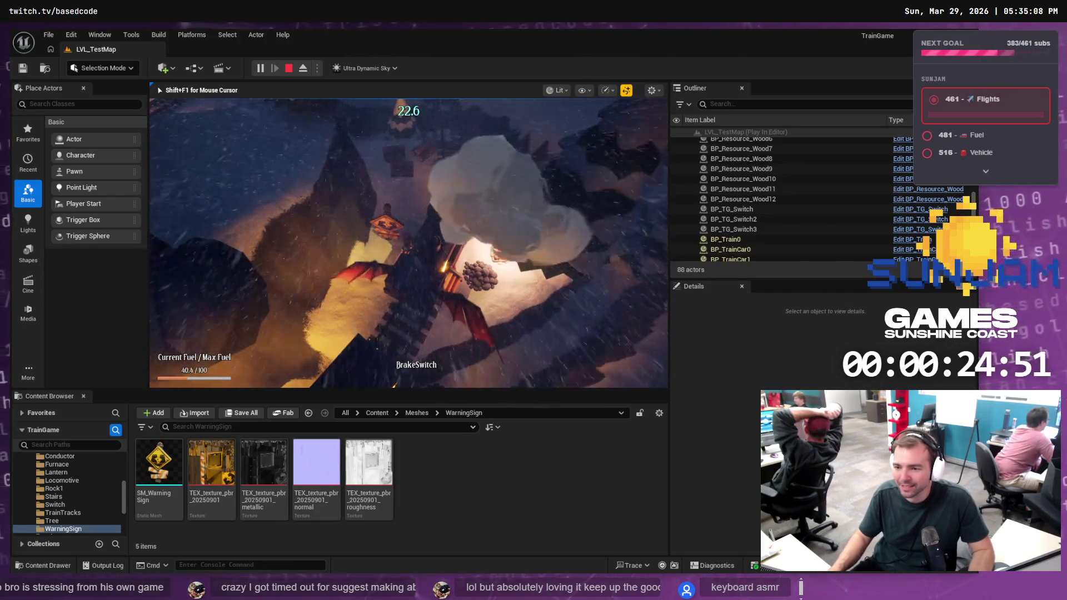
key(Escape)
click(388, 222)
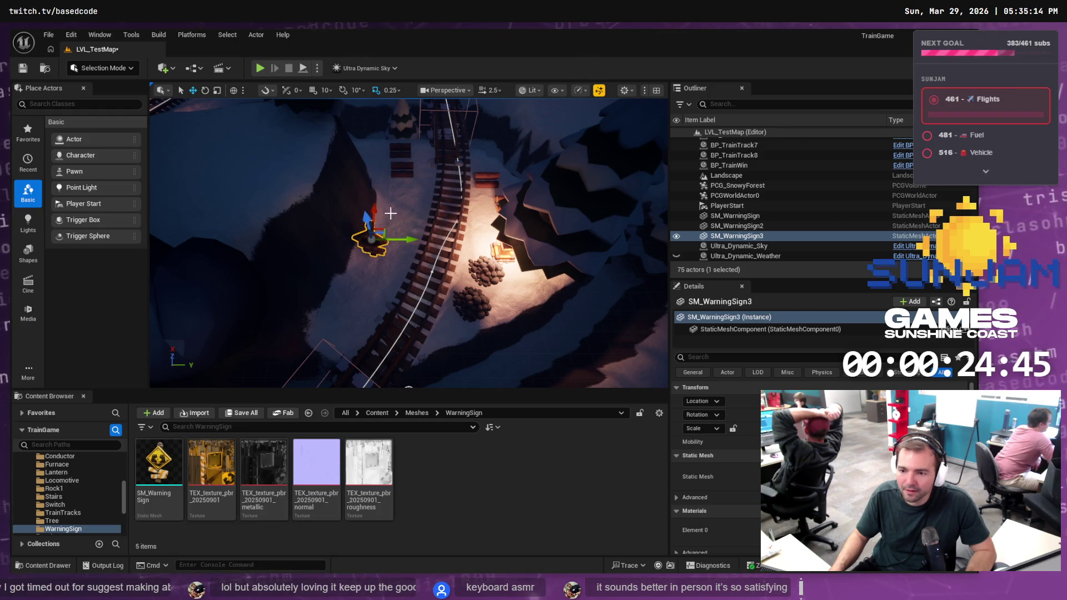
Lower SM_WarningSign3, nudge it slightly sideways by the track, save, and start a playtest
click(384, 240)
click(372, 243)
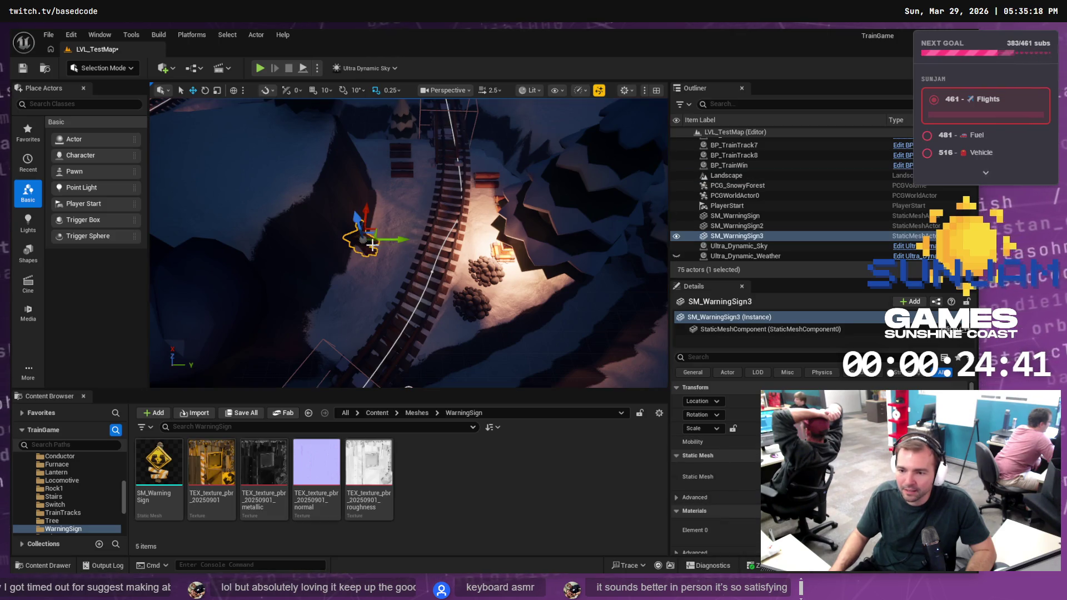
drag(367, 214, 365, 234)
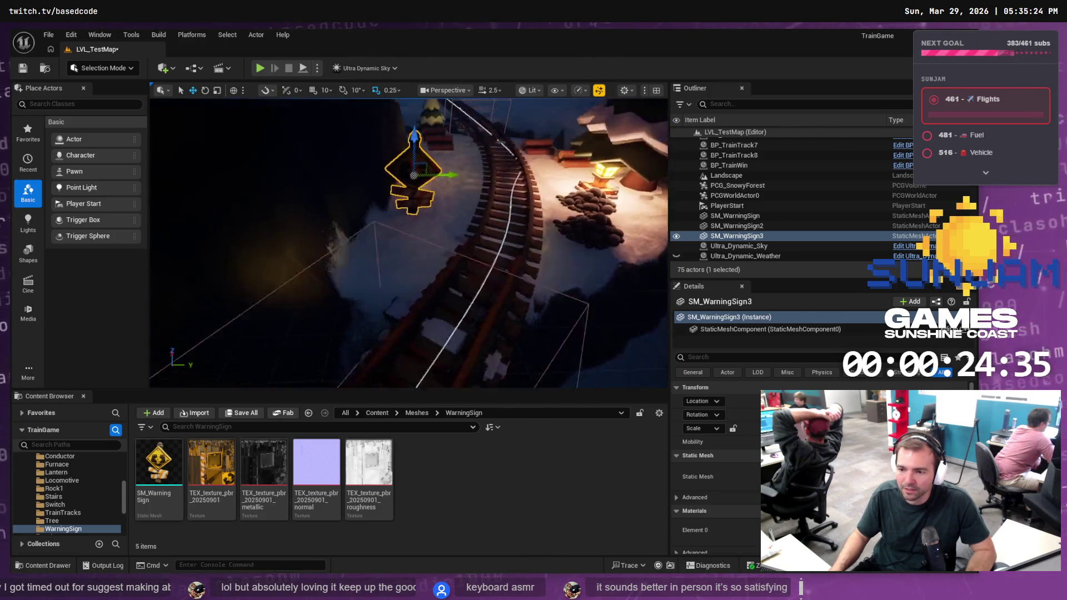
drag(381, 253, 381, 253)
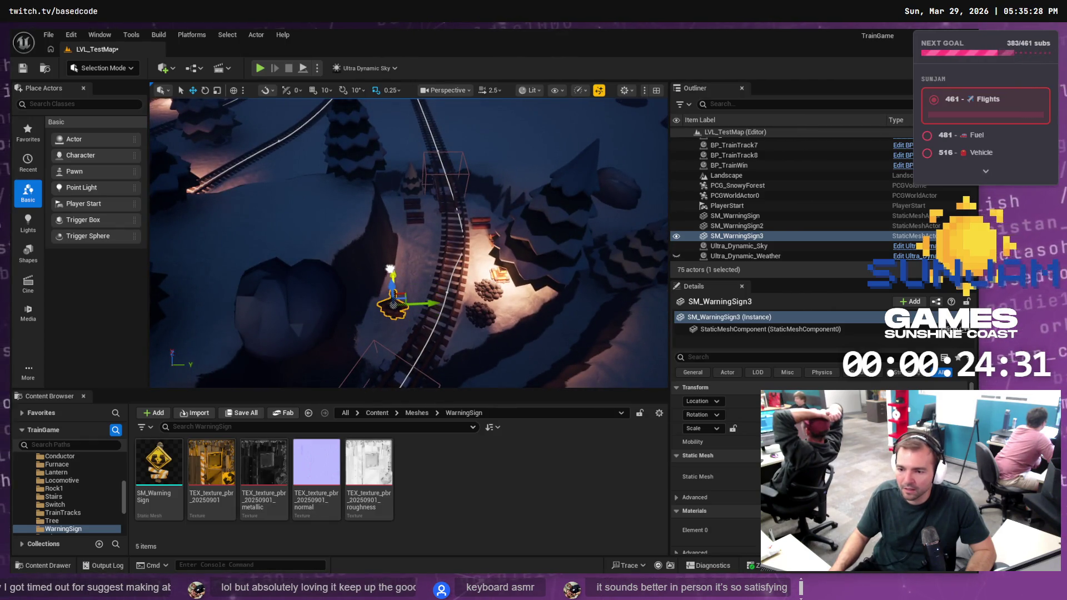
drag(422, 303, 426, 303)
key(ctrl+s)
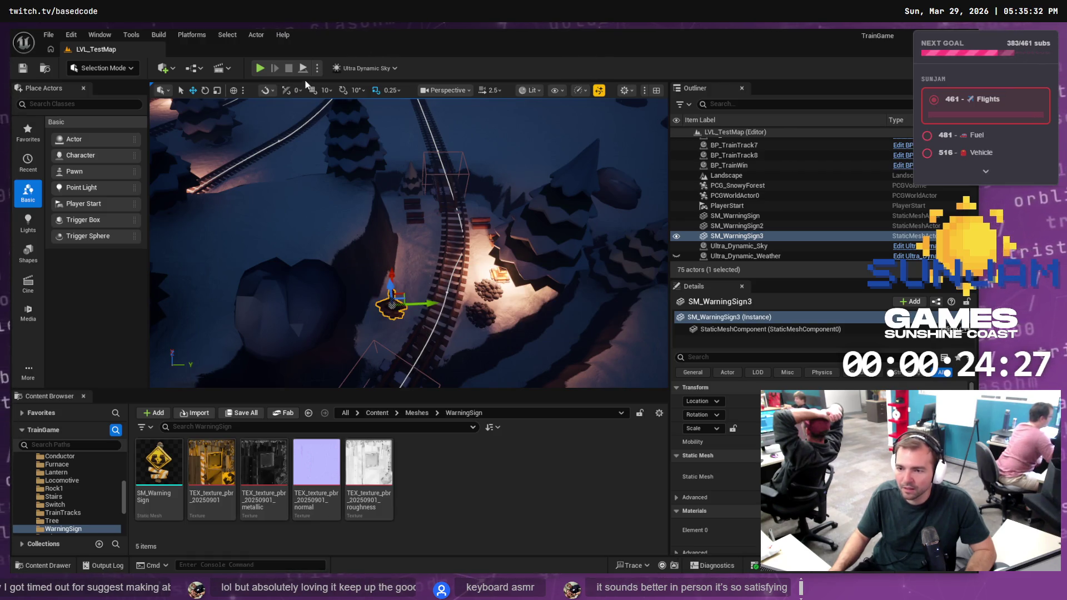
click(257, 71)
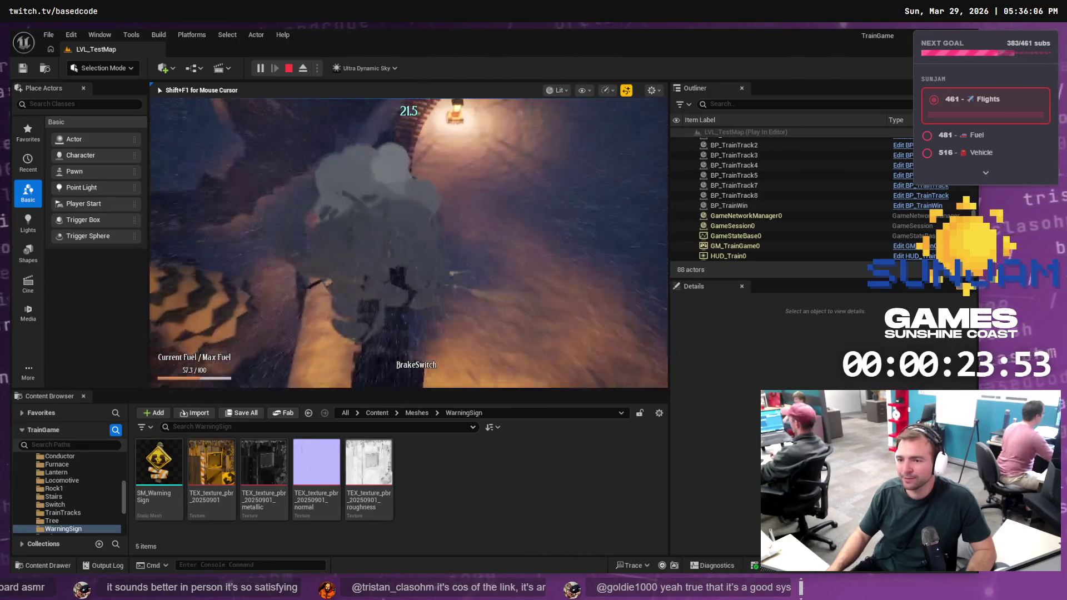
key(Escape)
scroll(427, 196, down, 10)
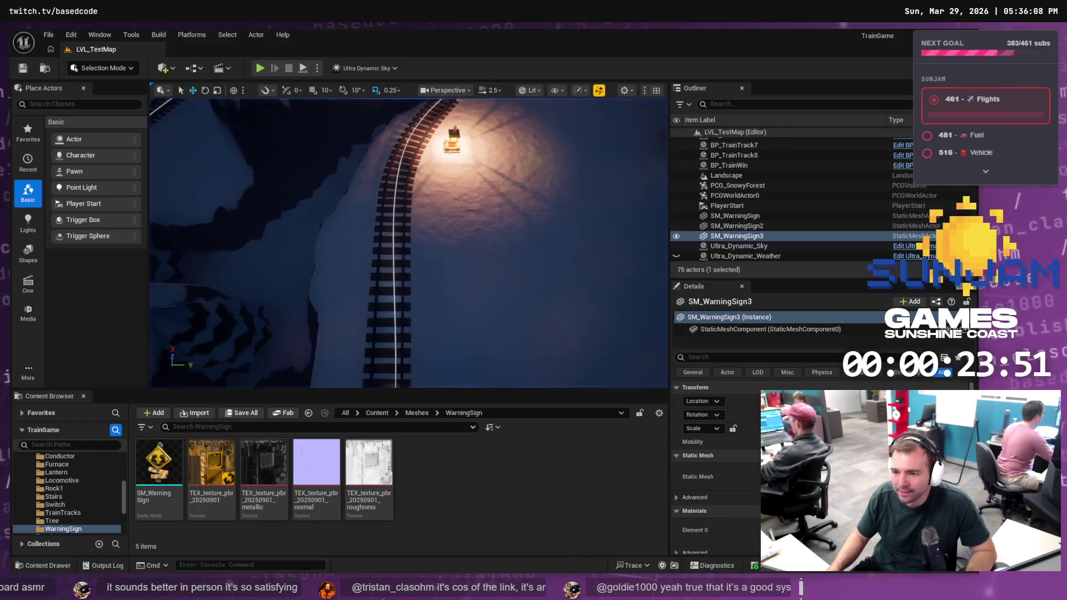
Duplicate BP_Resource_Coal26, place the copy beside the lower lantern, and save LVL_TestMap
scroll(459, 175, up, 5)
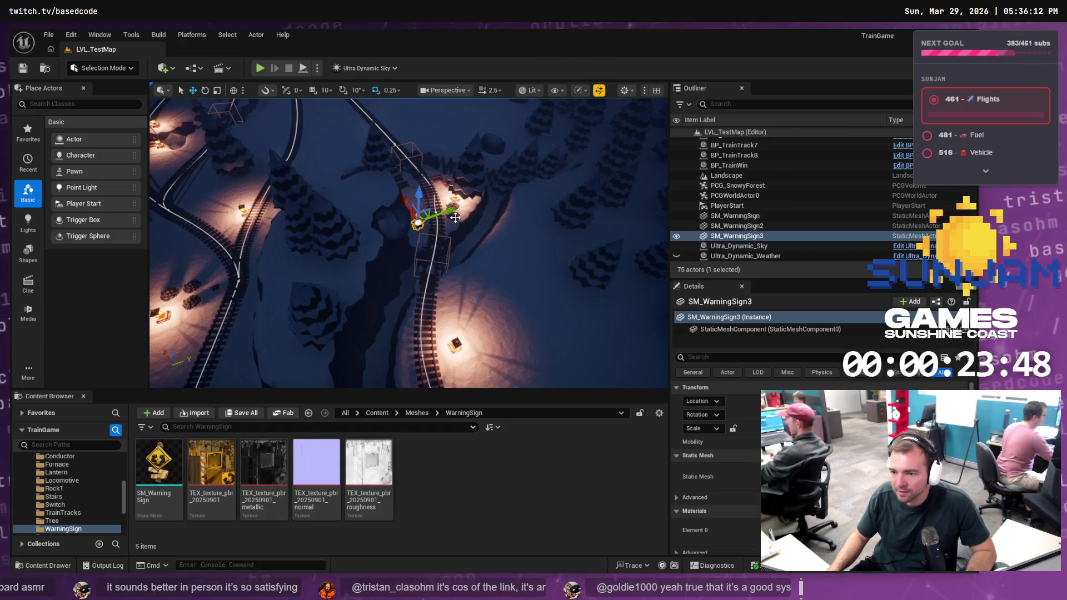
click(460, 218)
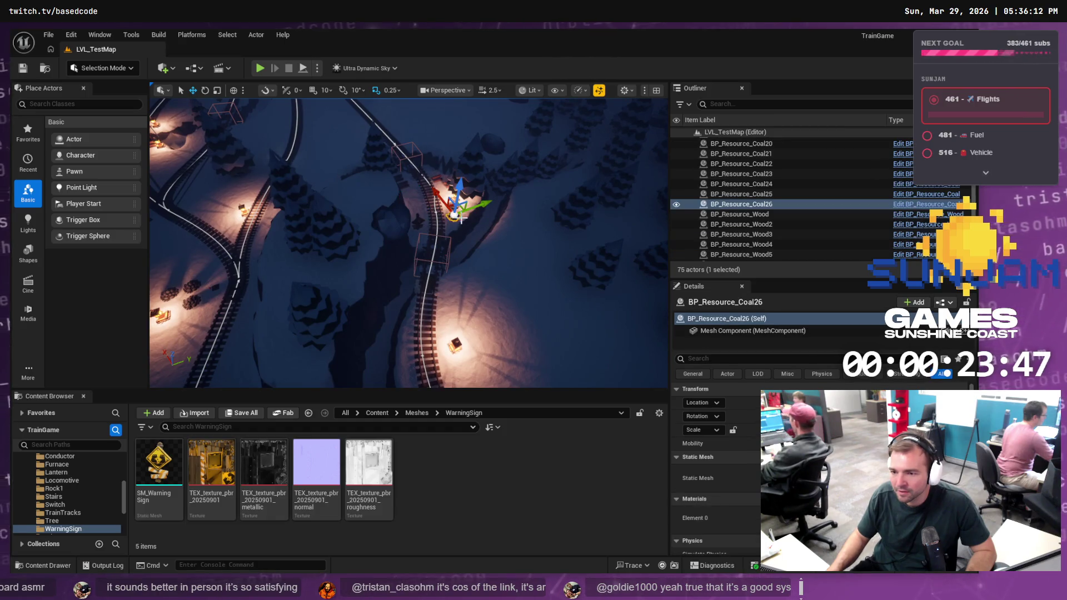
click(615, 198)
click(723, 204)
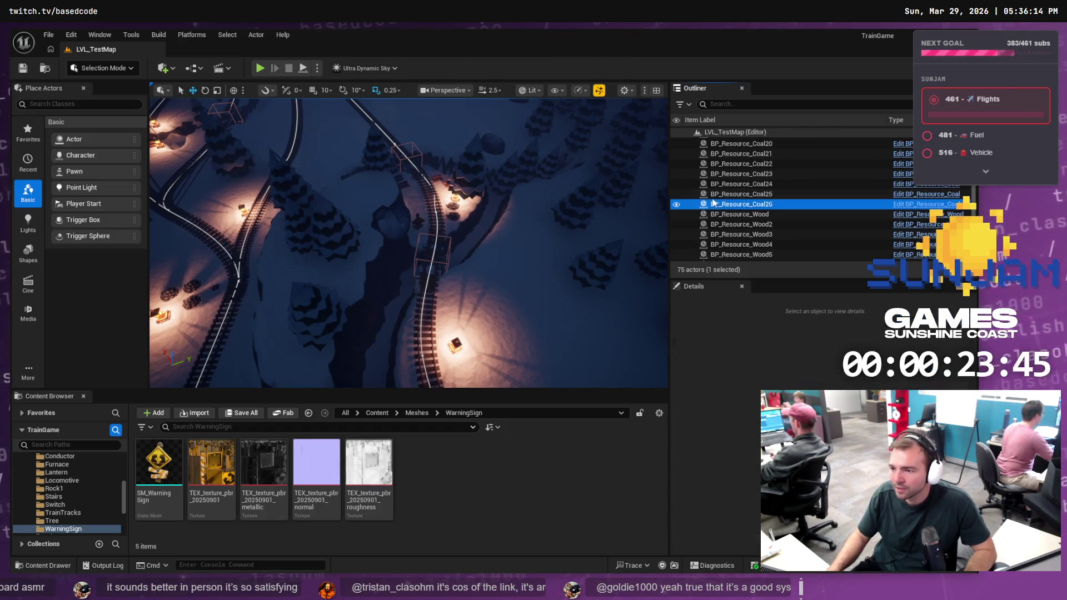
key(ctrl+d)
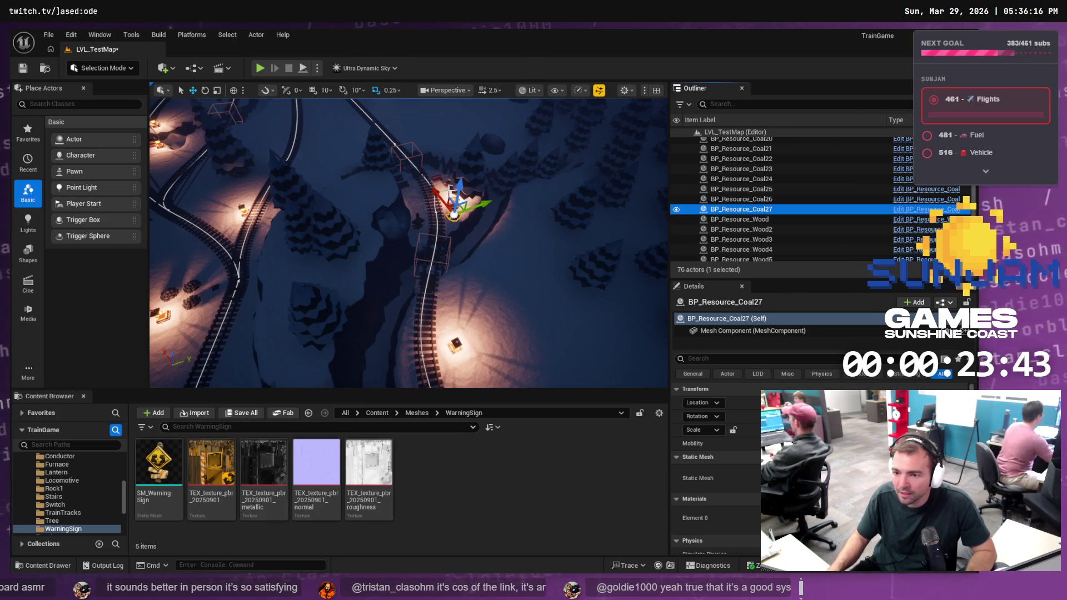
mouse_move(437, 192)
mouse_down()
mouse_move(555, 341)
mouse_move(536, 313)
mouse_move(564, 316)
mouse_move(547, 313)
mouse_up()
key(ctrl+s)
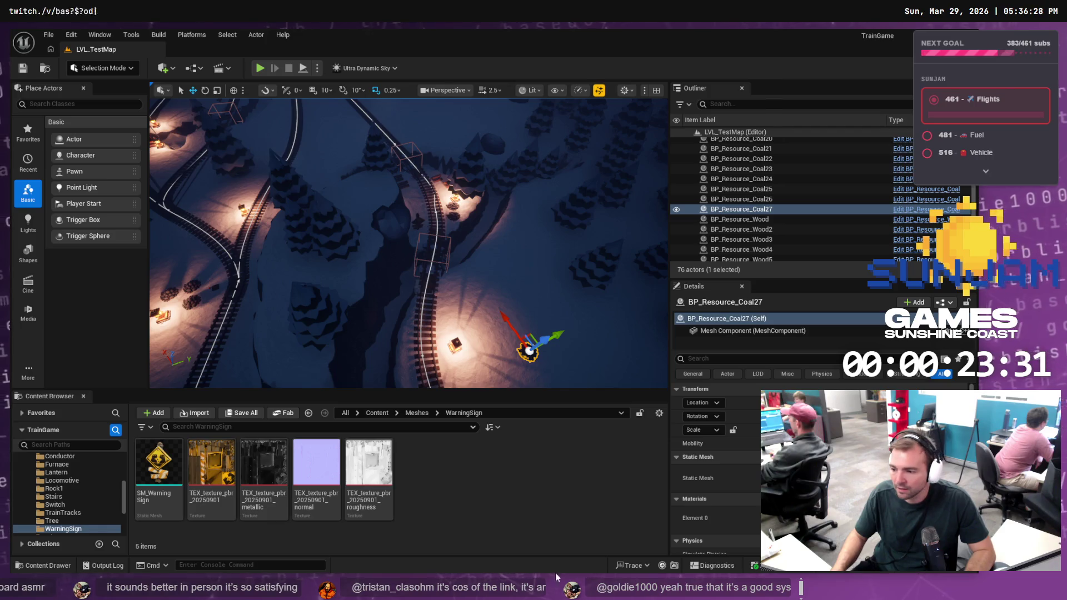
key(alt+Tab)
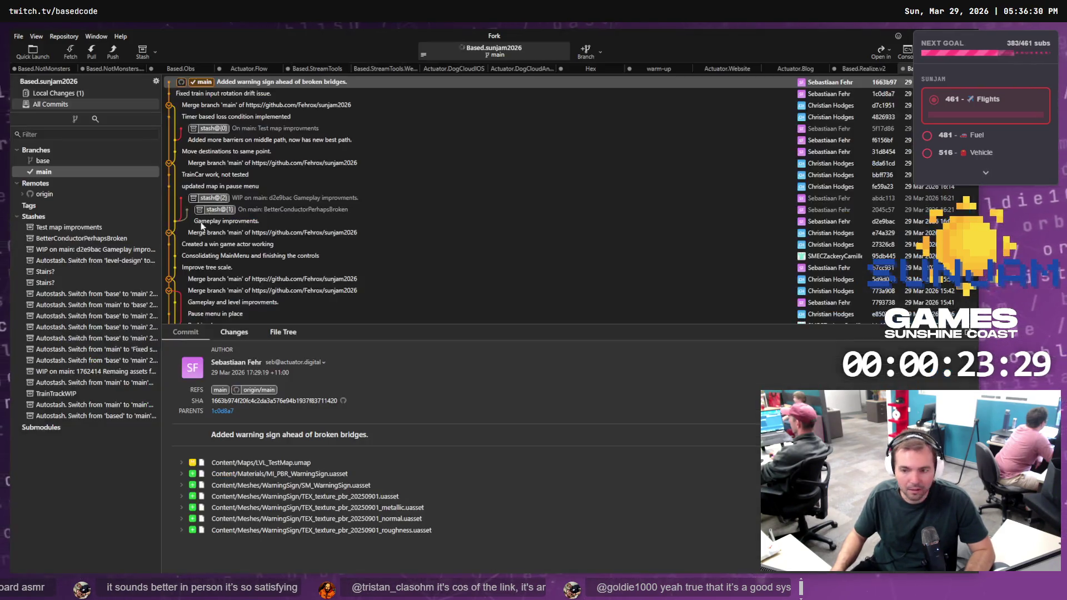
Stage LVL_TestMap.umap and commit it with the subject 'Gameplay tweaks.'
click(88, 96)
click(340, 91)
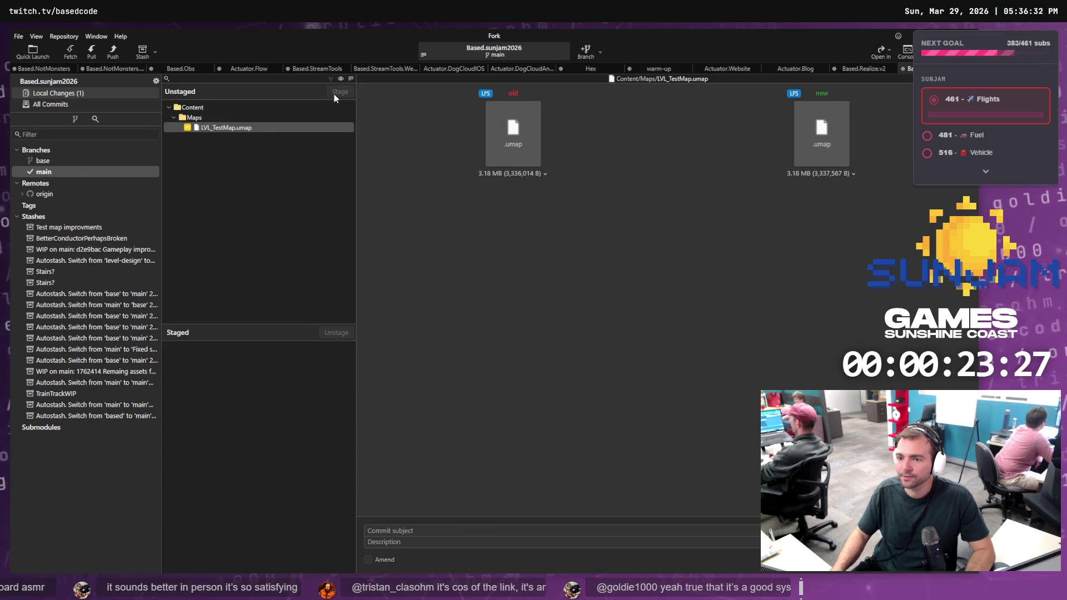
text(Gameplay twe)
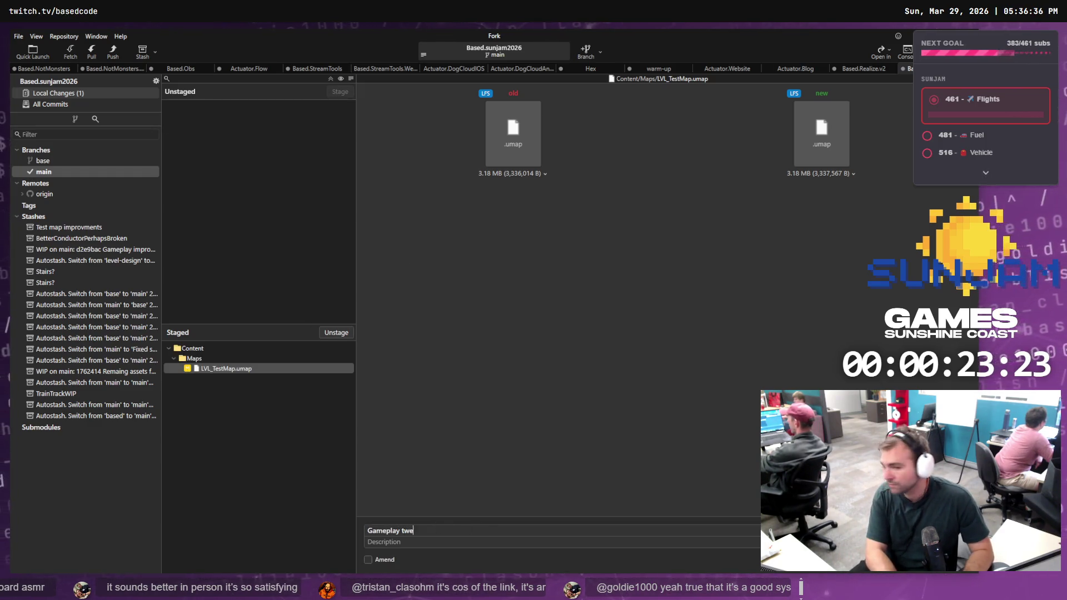
key(BackSpace)
key(BackSpace)
key(BackSpace)
text(tweaks.)
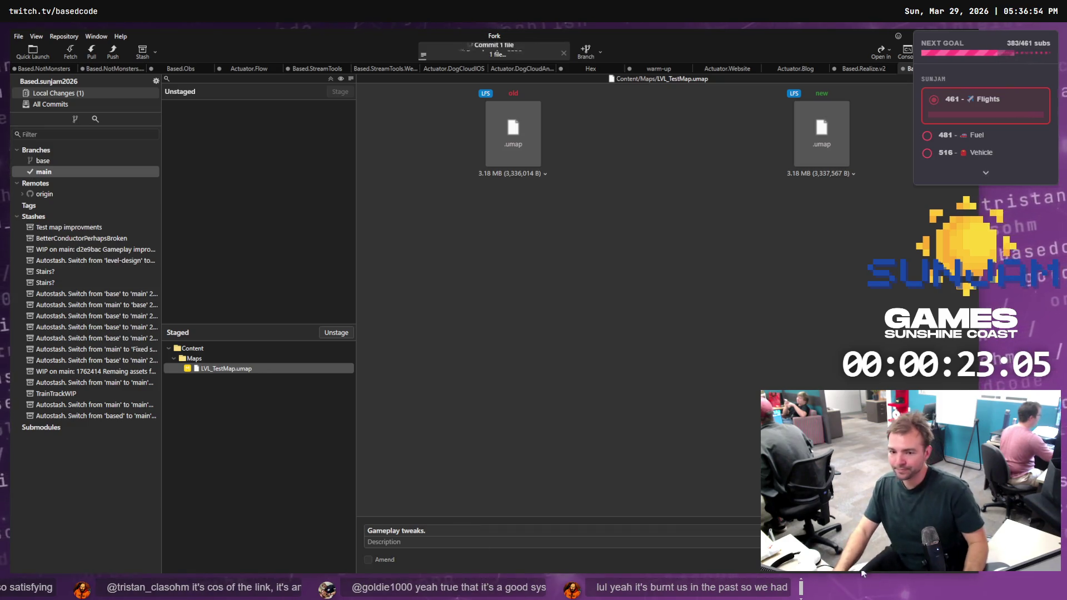
key(ctrl+Return)
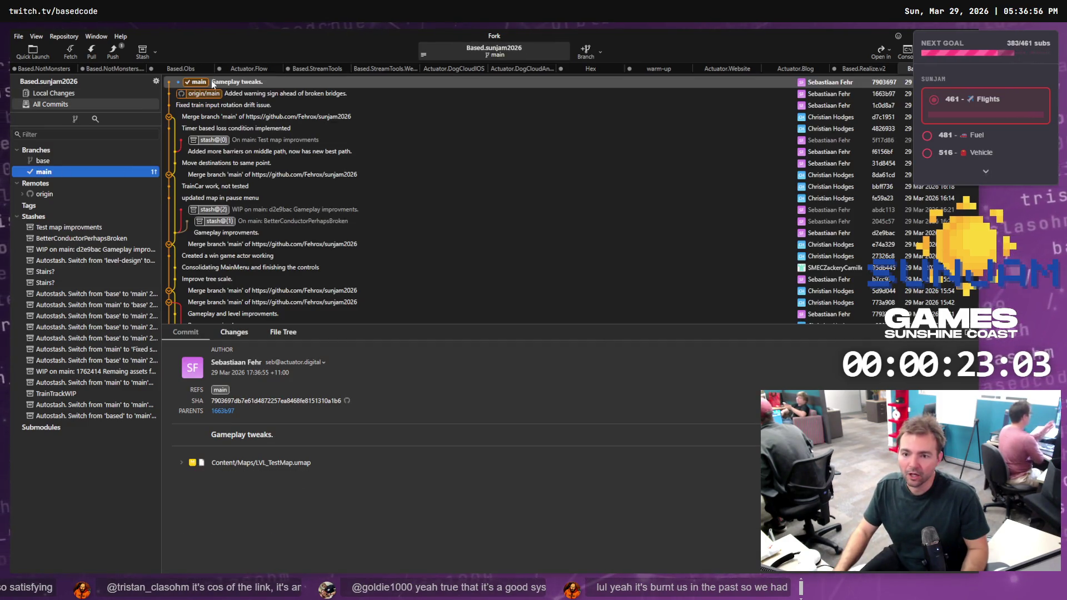
Push 'main' to 'origin' so origin/main points at the 'Gameplay tweaks.' commit
right_click(212, 83)
mouse_move(295, 89)
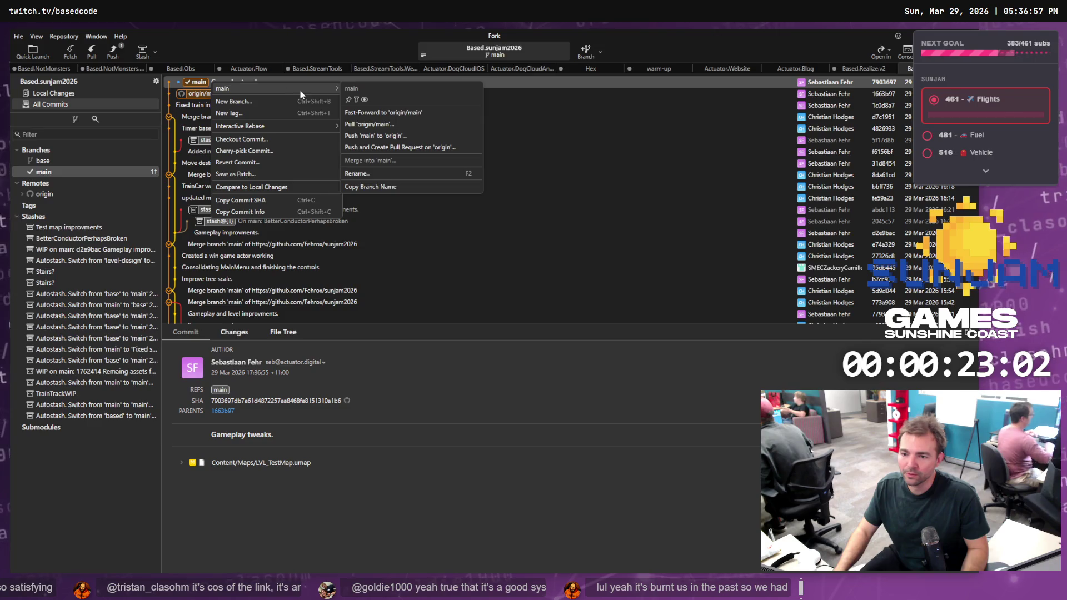
click(379, 134)
click(557, 335)
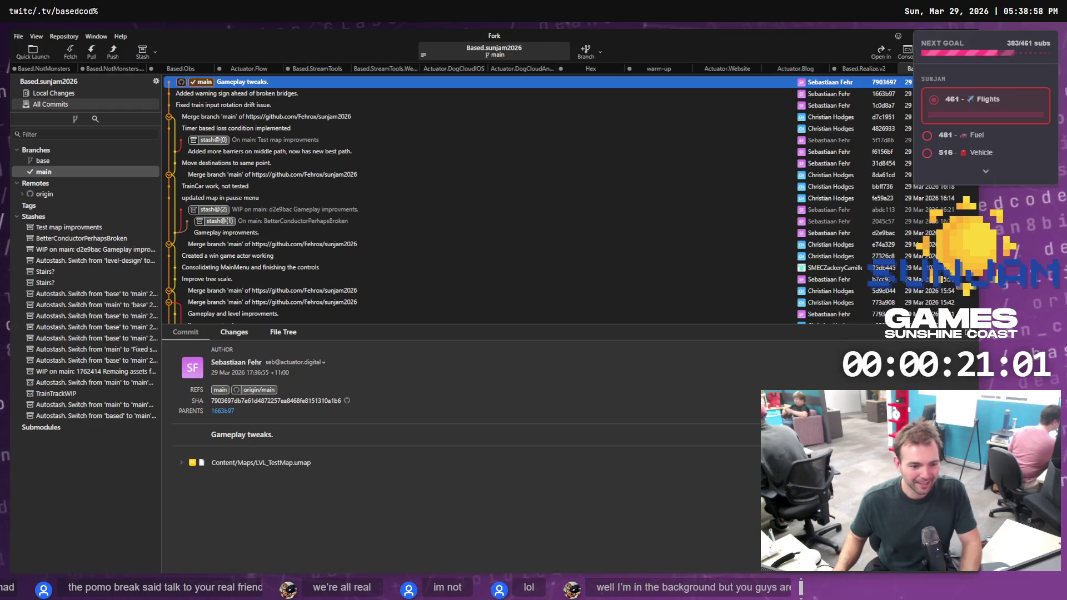
key(alt+Tab)
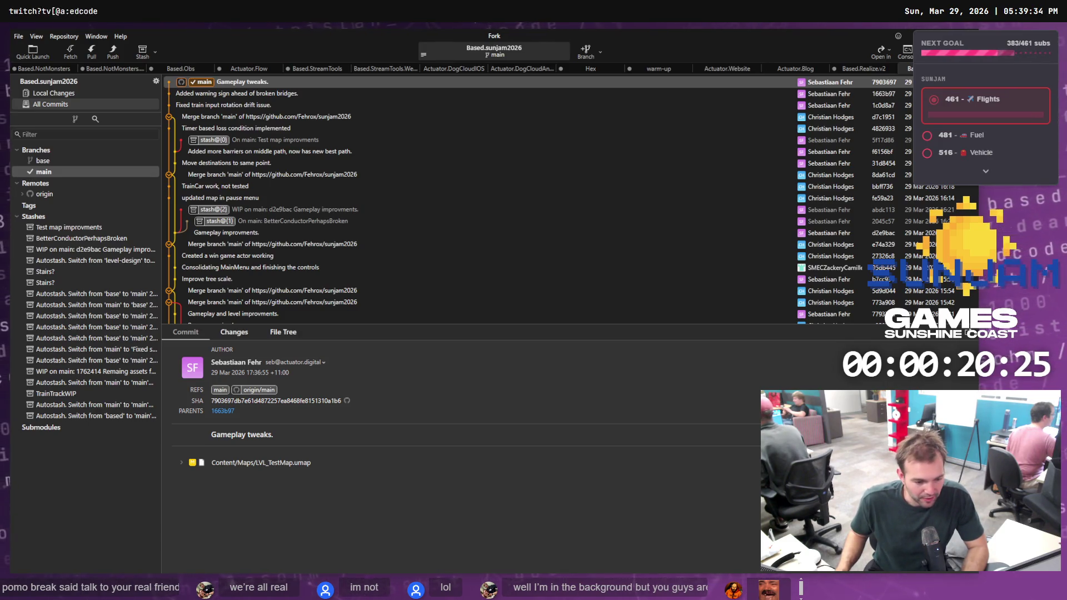
key(alt+Tab)
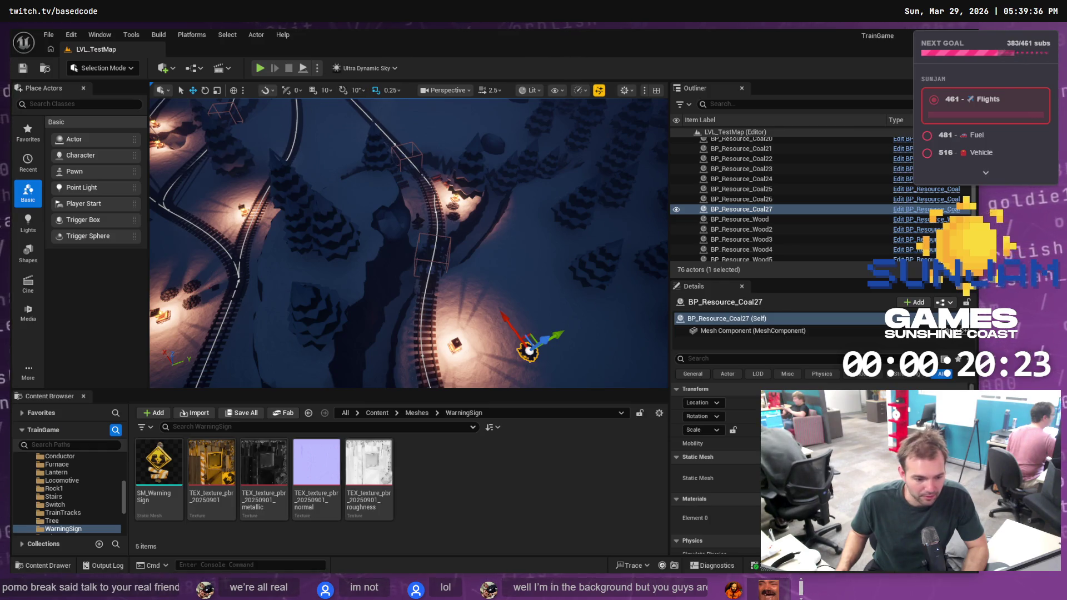
Launch the standalone game from TrainGame.uproject in the Based.sunjam2026 folder
key(alt+Tab)
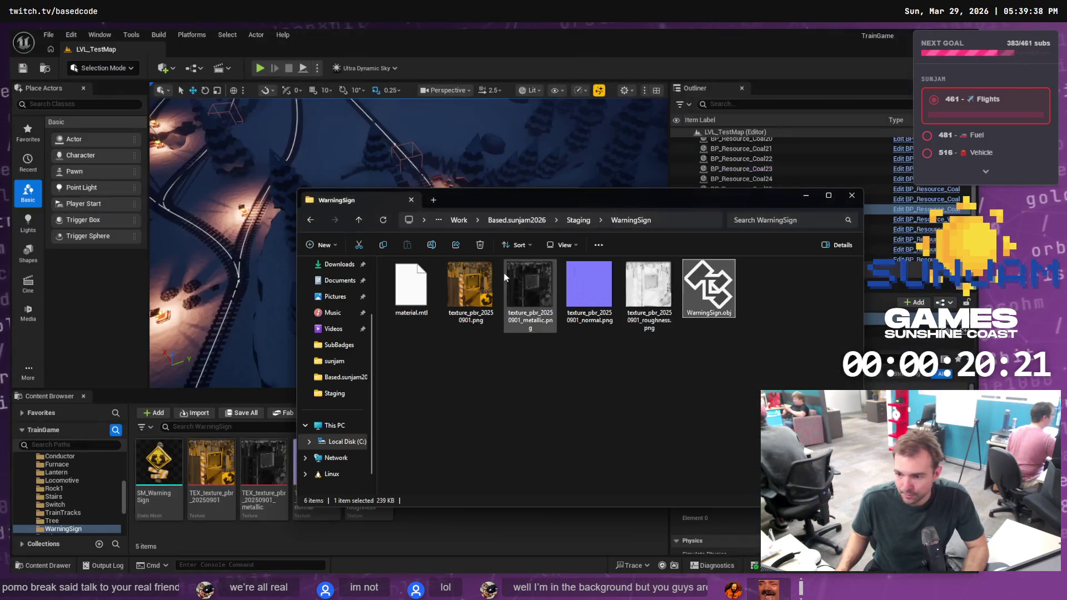
click(516, 220)
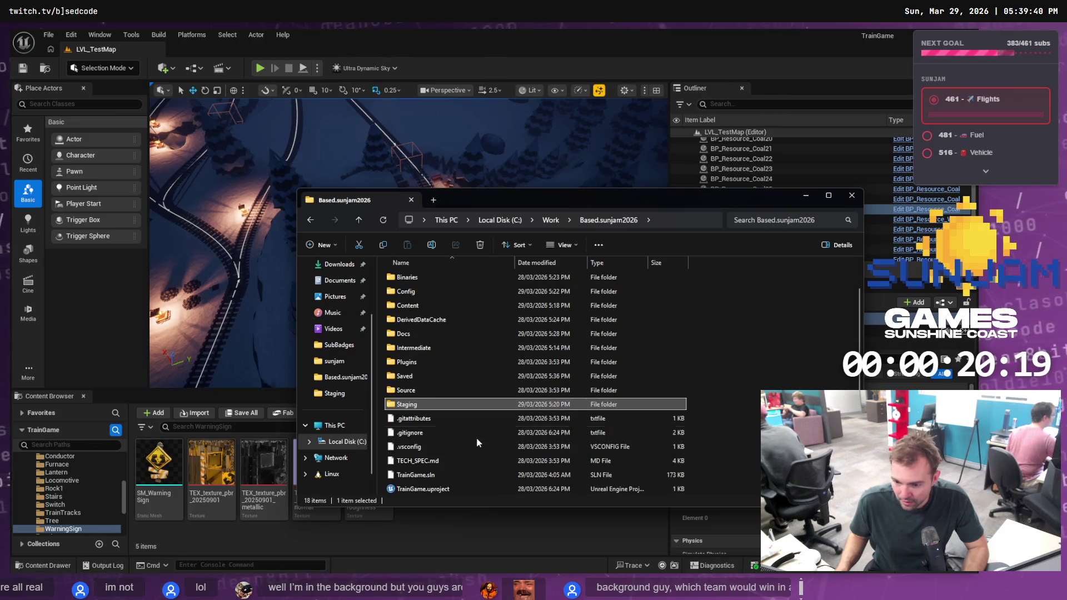
click(425, 489)
right_click(425, 489)
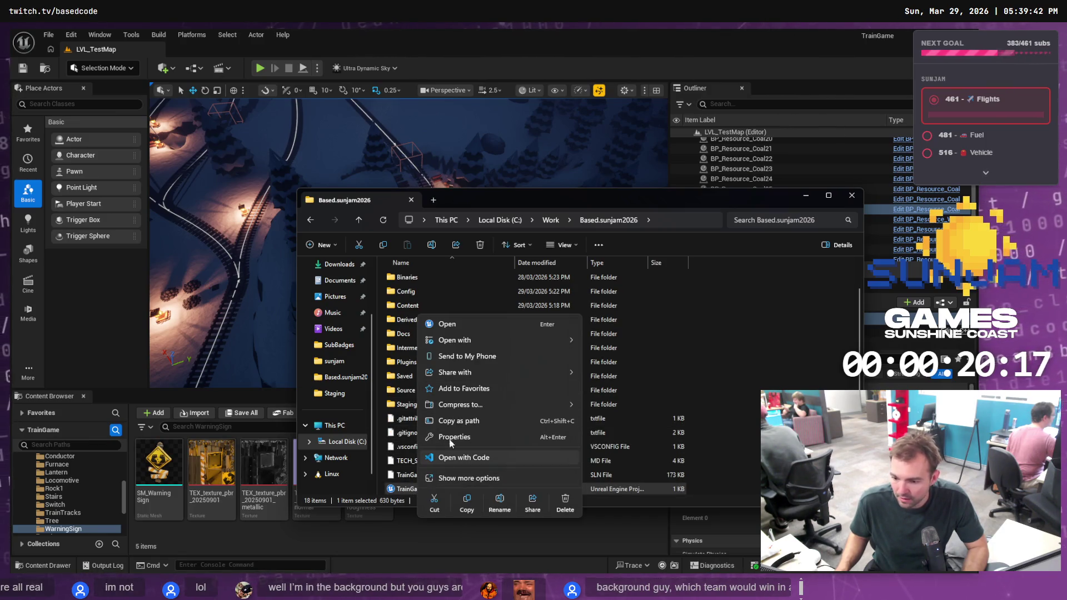
click(470, 478)
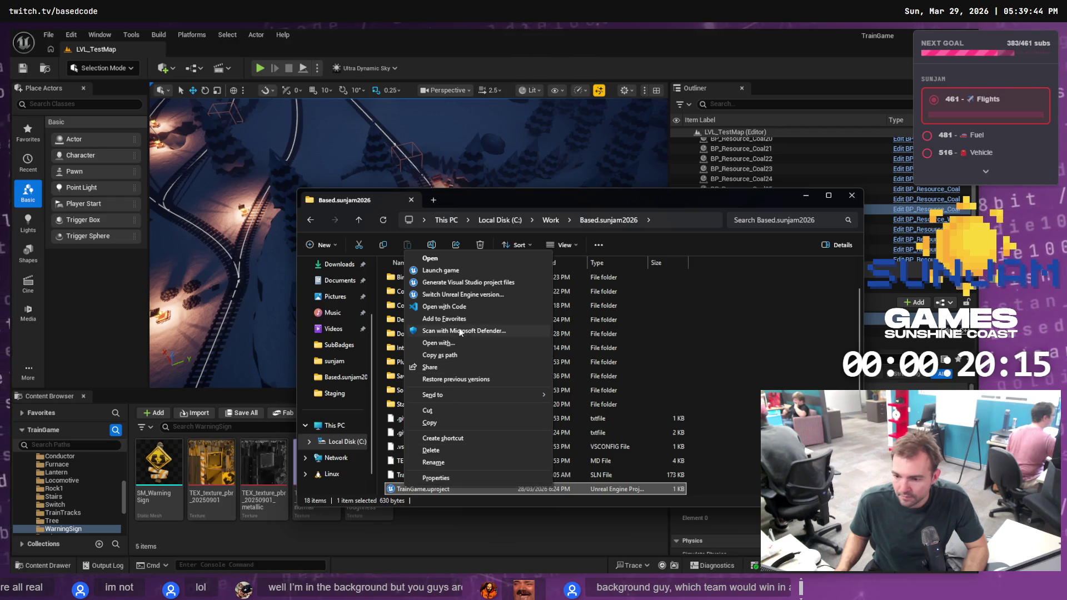
click(445, 271)
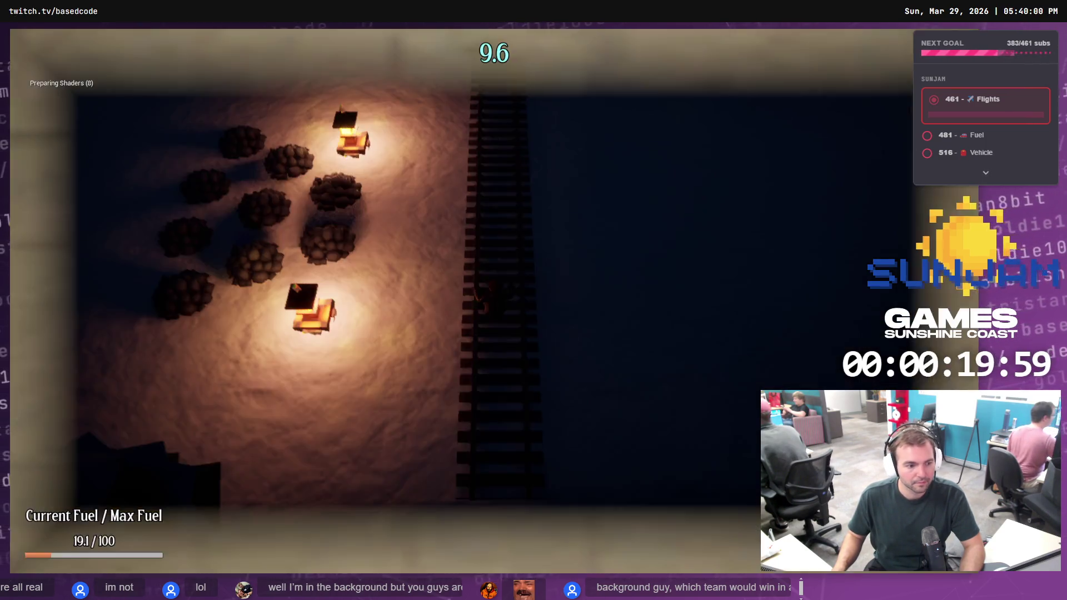
Walk the character off the tracks until Ally Felled appears, then exit to the main menu
key(a)
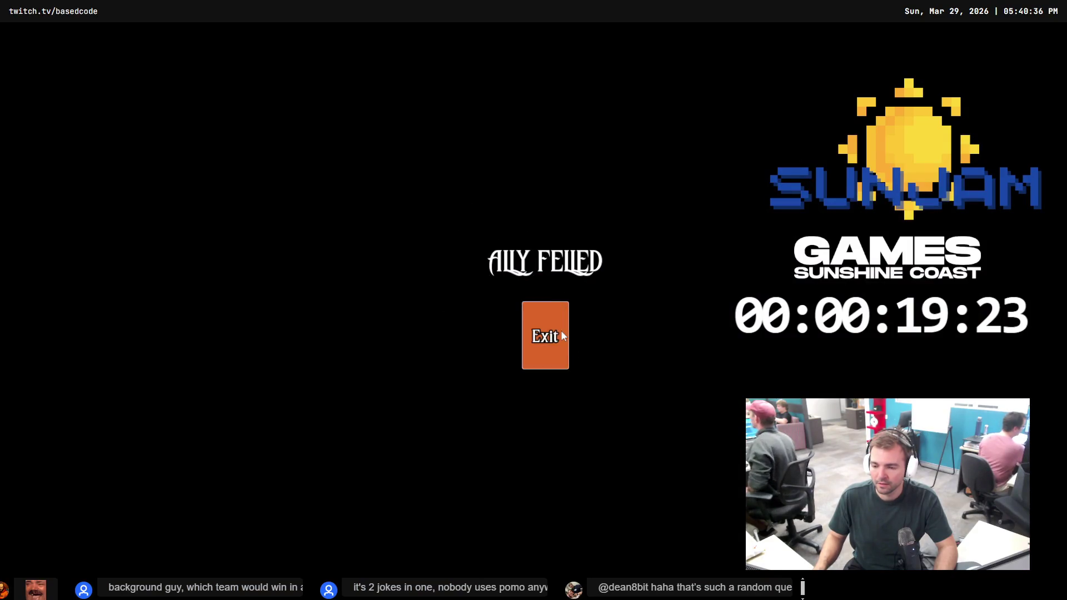
click(556, 337)
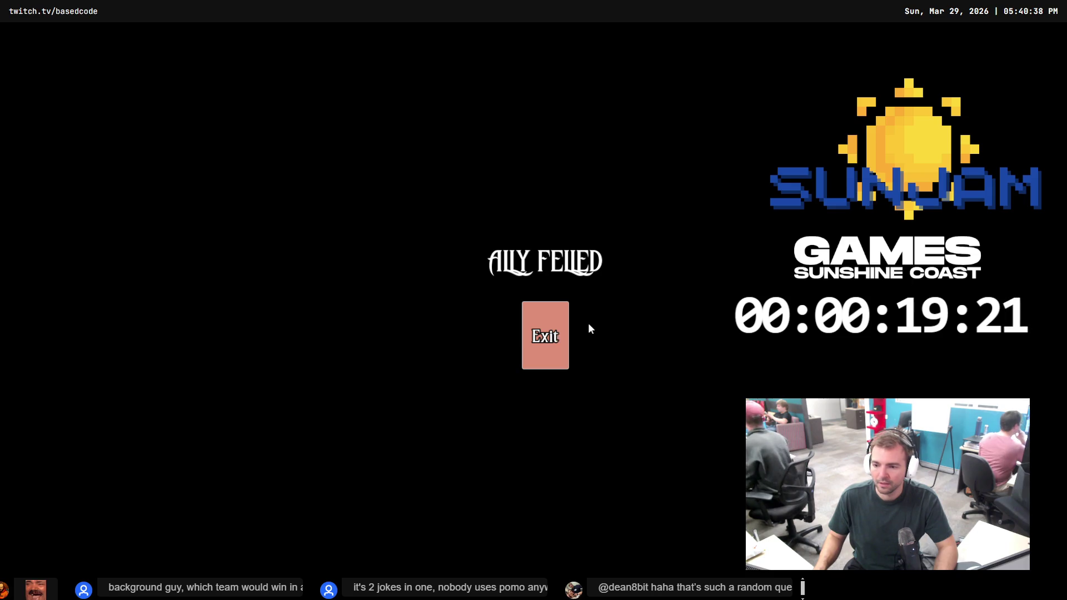
click(534, 332)
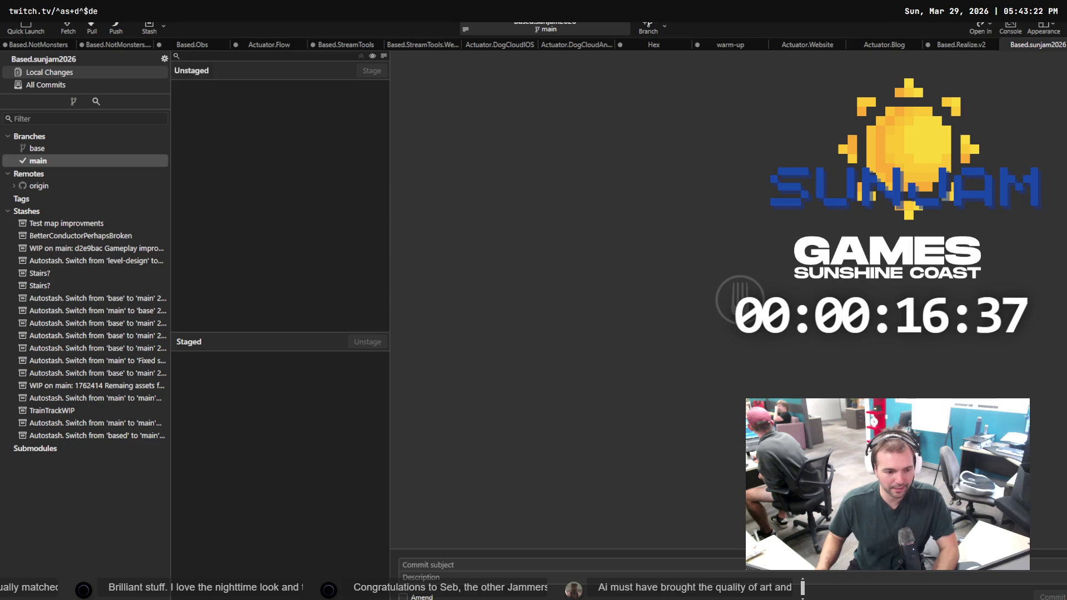
Confirm Fork's Local Changes list is empty, then return to the Unreal editor
key(alt+Tab)
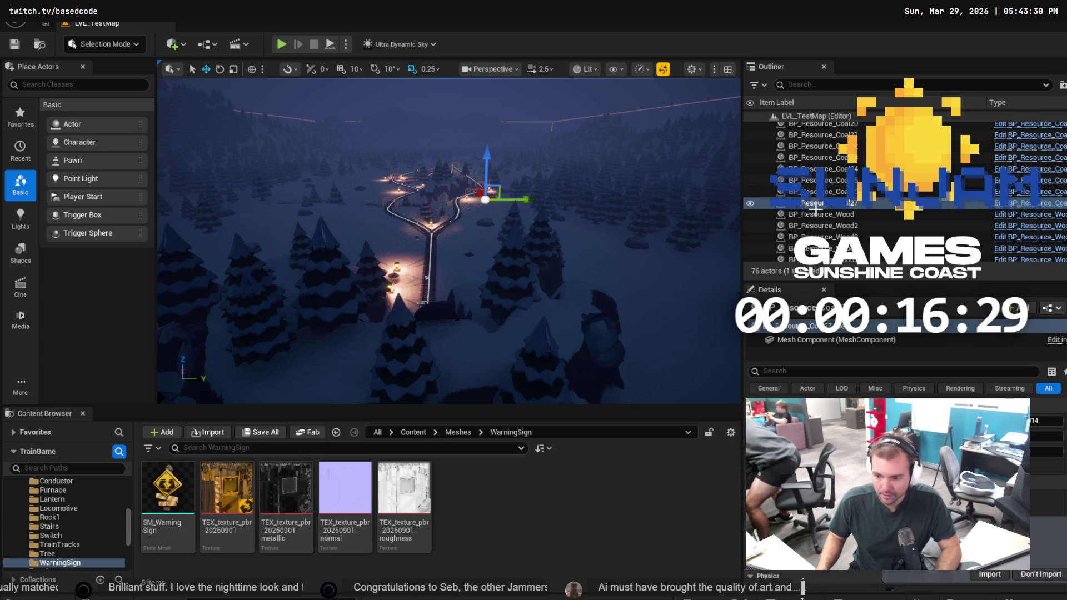
Scroll the Outliner down to the three SM_WarningSign actors in LVL_TestMap
scroll(823, 212, down, 2)
scroll(823, 214, down, 5)
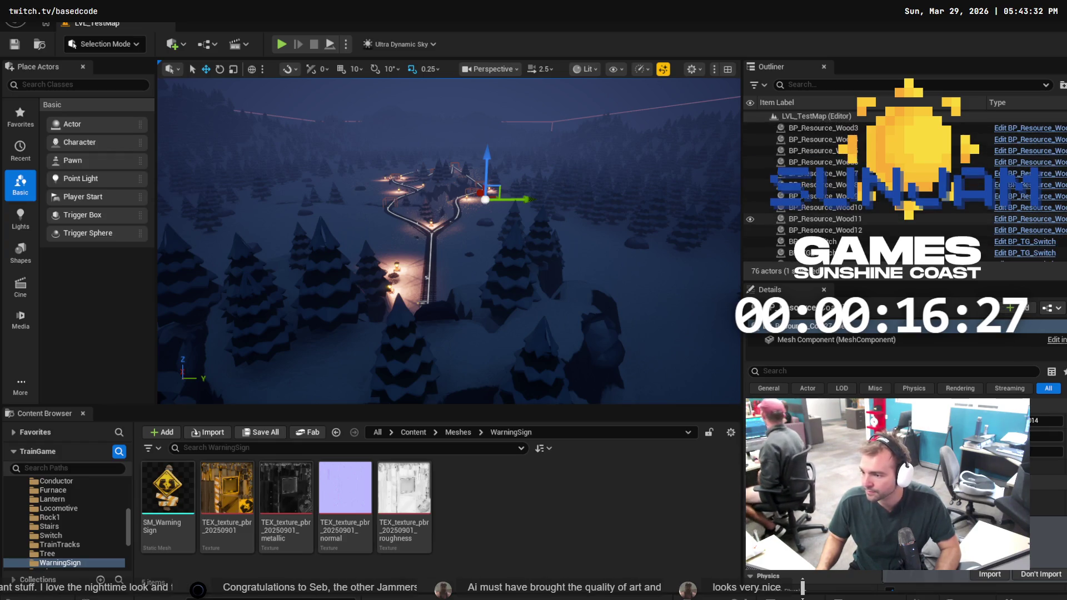
scroll(1027, 238, down, 8)
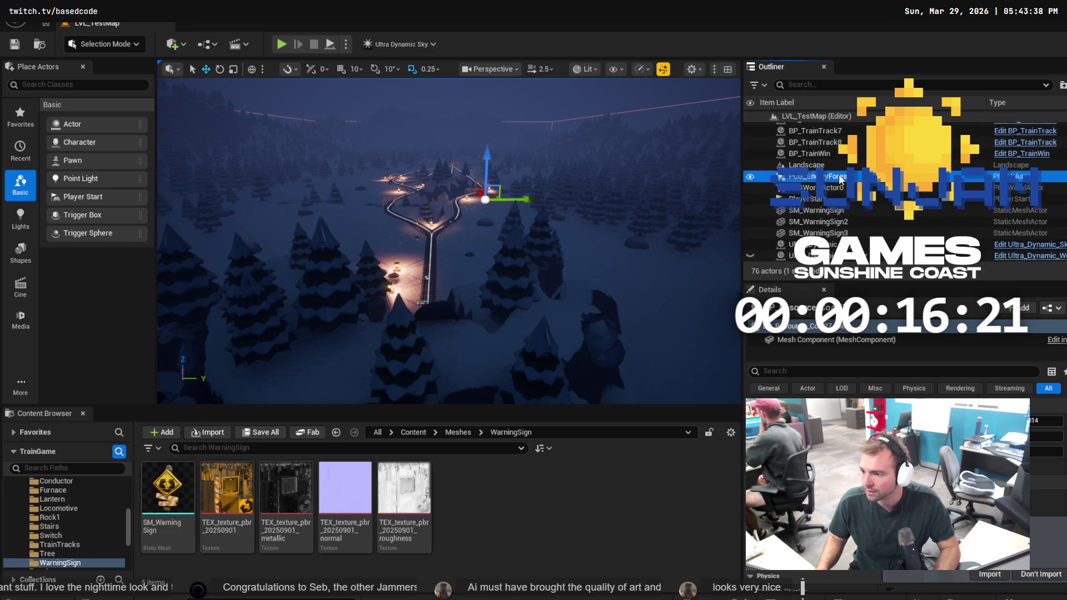
Select Ultra_Dynamic_Weather, dismiss the import prompt, and enlarge Details to show Weather: Snow_Blizzard
click(828, 189)
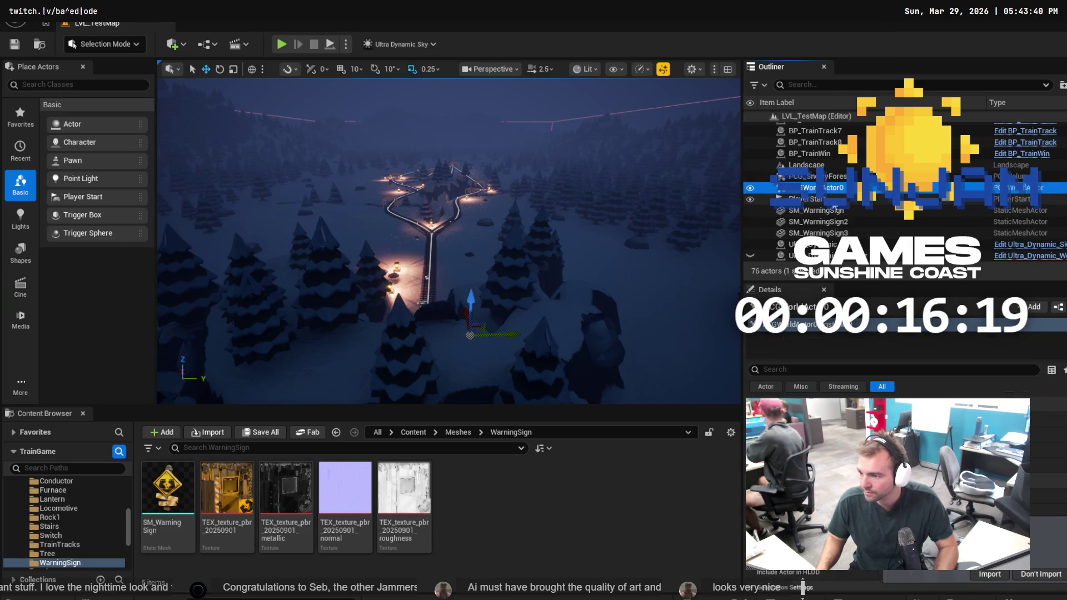
click(834, 256)
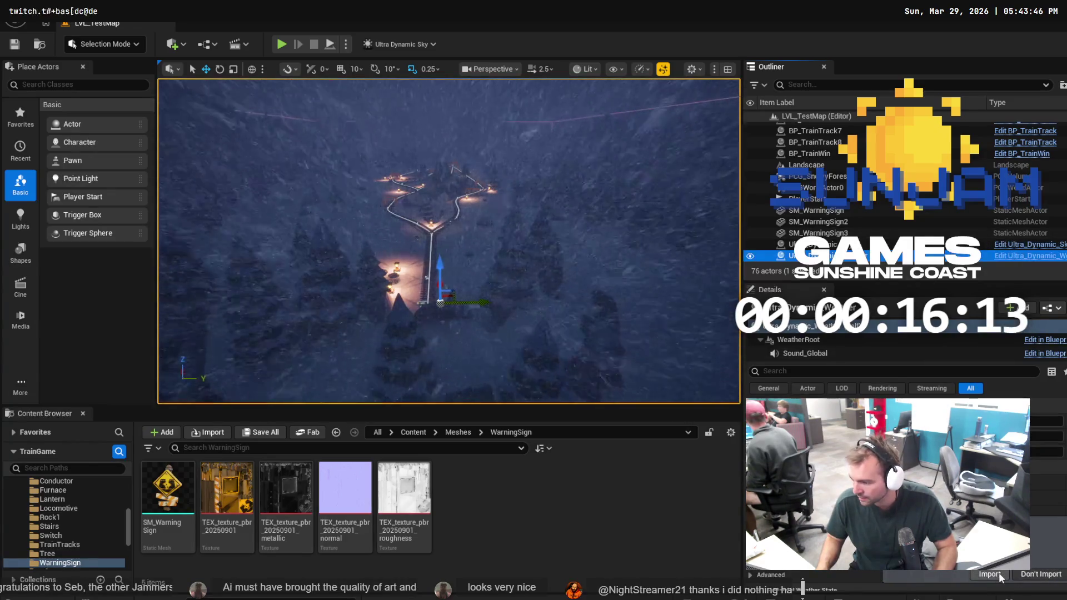
click(1027, 575)
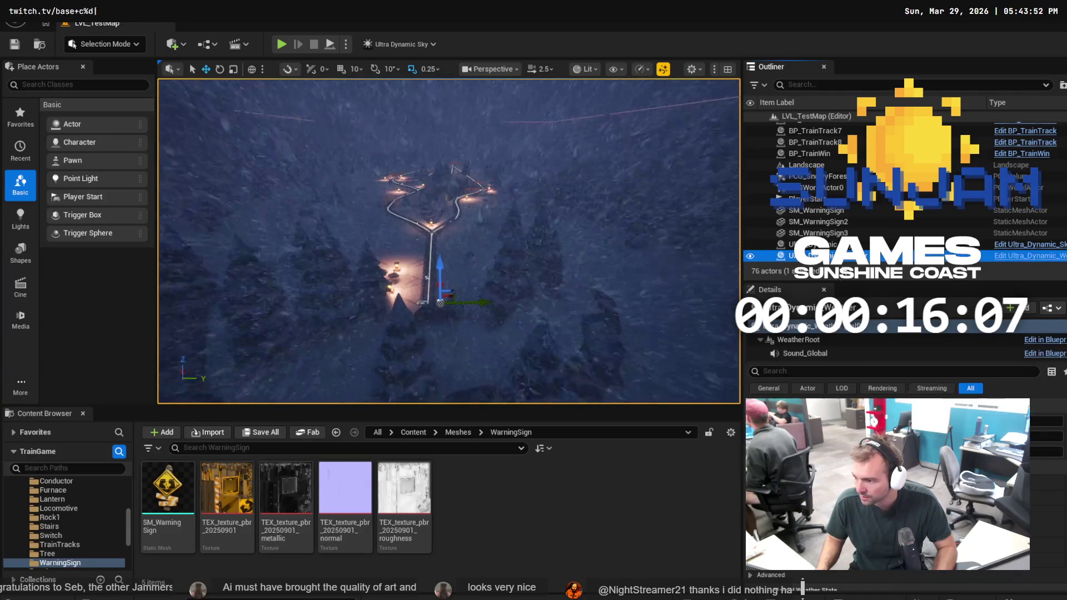
drag(843, 283, 843, 162)
scroll(906, 333, down, 2)
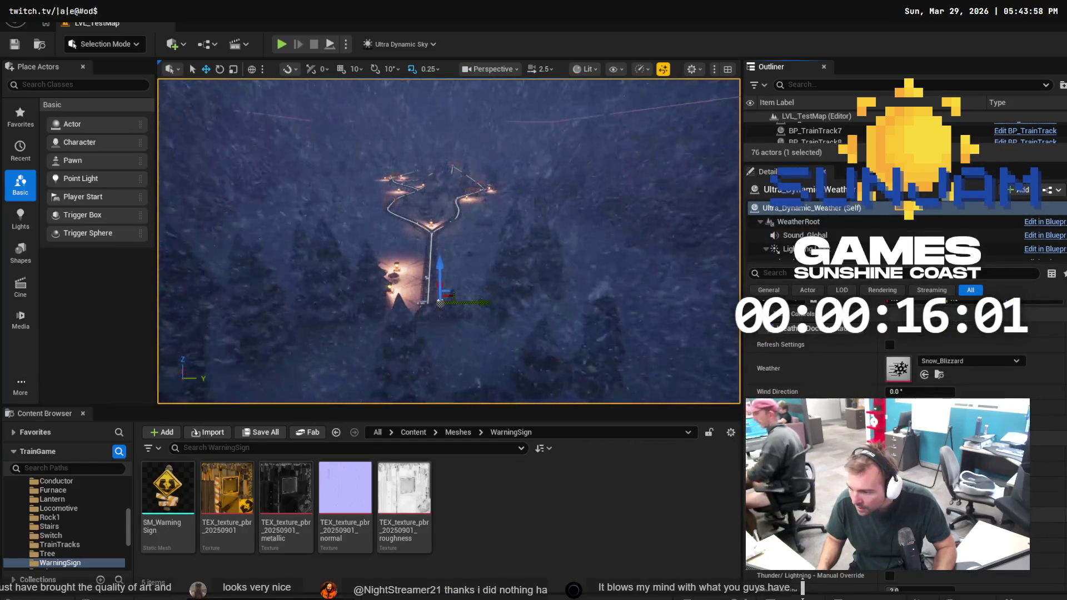
Collapse the Manual Weather State section in the Ultra_Dynamic_Weather Details panel
scroll(906, 355, down, 2)
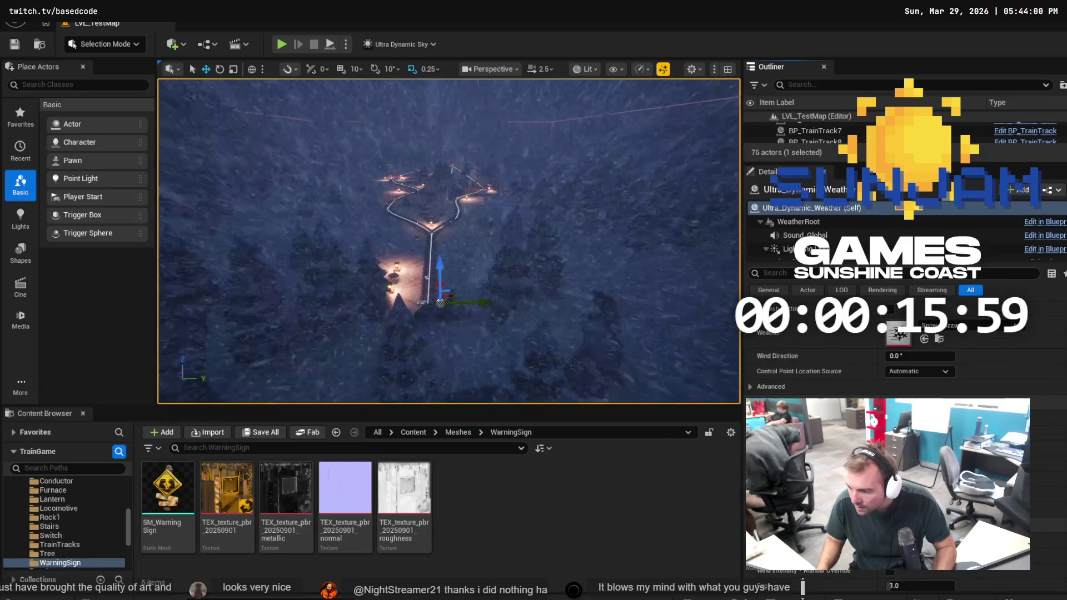
scroll(907, 345, down, 5)
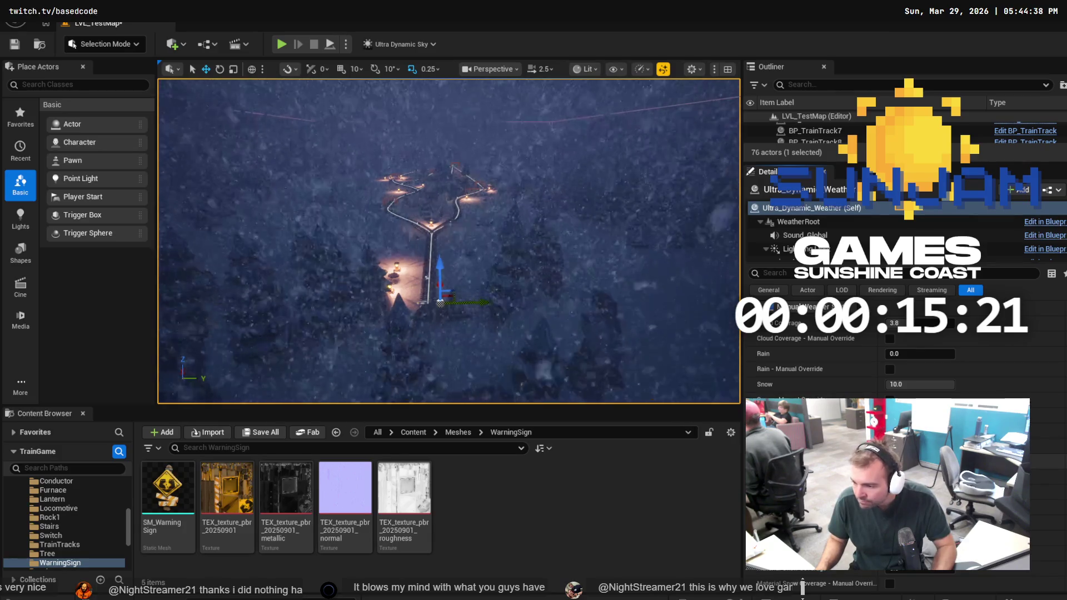
scroll(819, 396, up, 3)
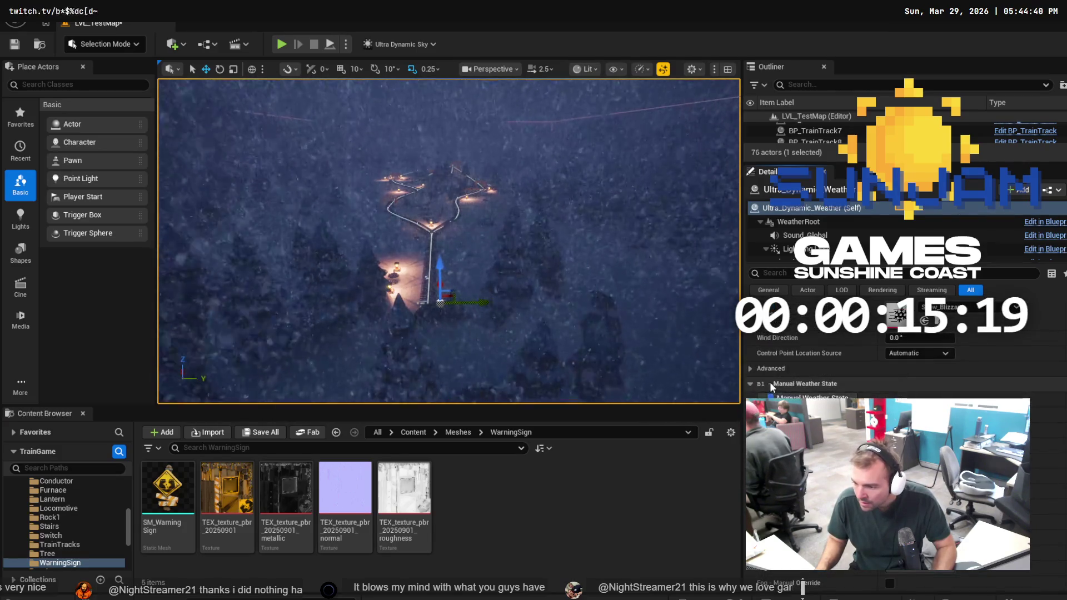
click(749, 381)
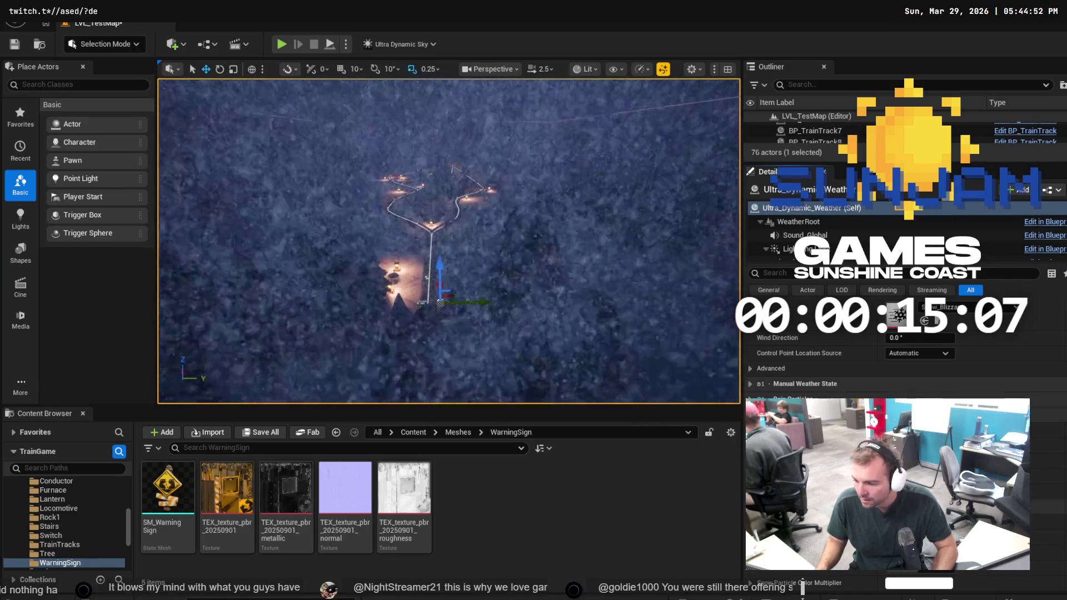
Review the snow, dust, particle and Random Weather Variation settings
scroll(906, 366, down, 1)
scroll(906, 362, down, 5)
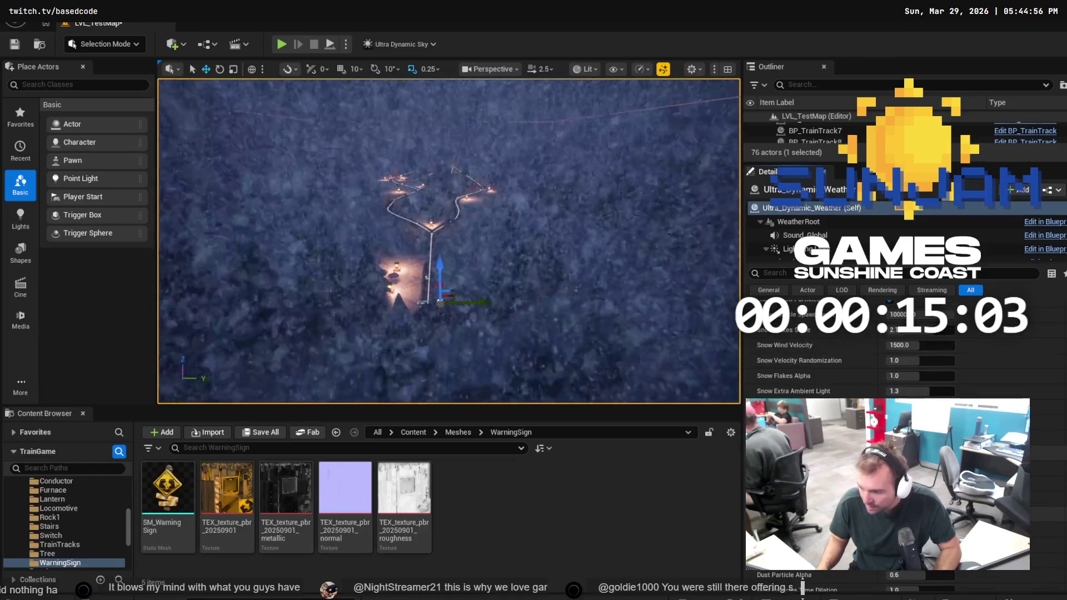
scroll(802, 588, down, 1)
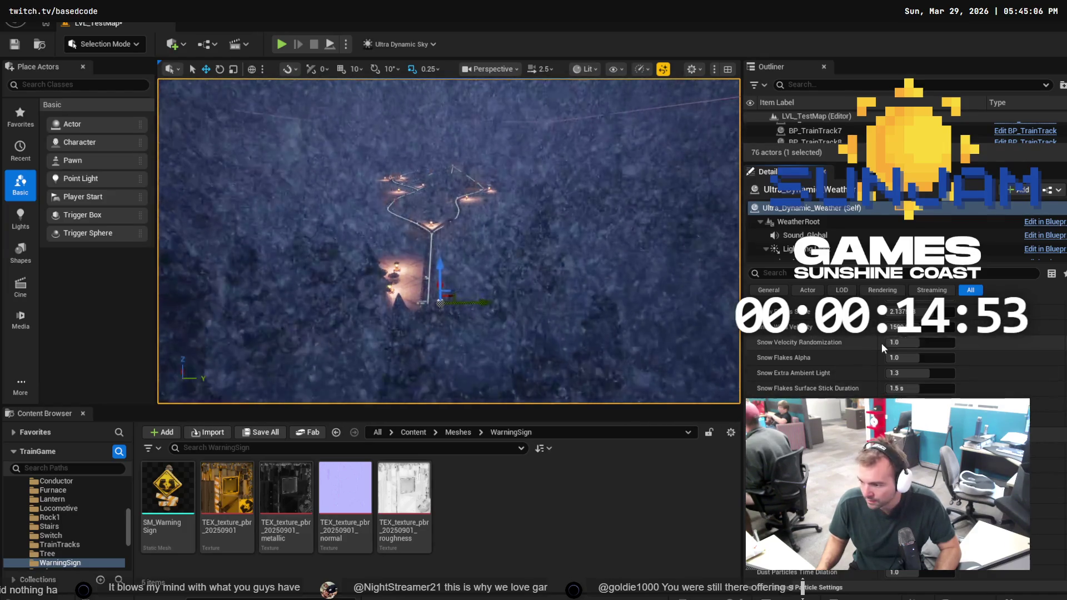
scroll(802, 586, down, 2)
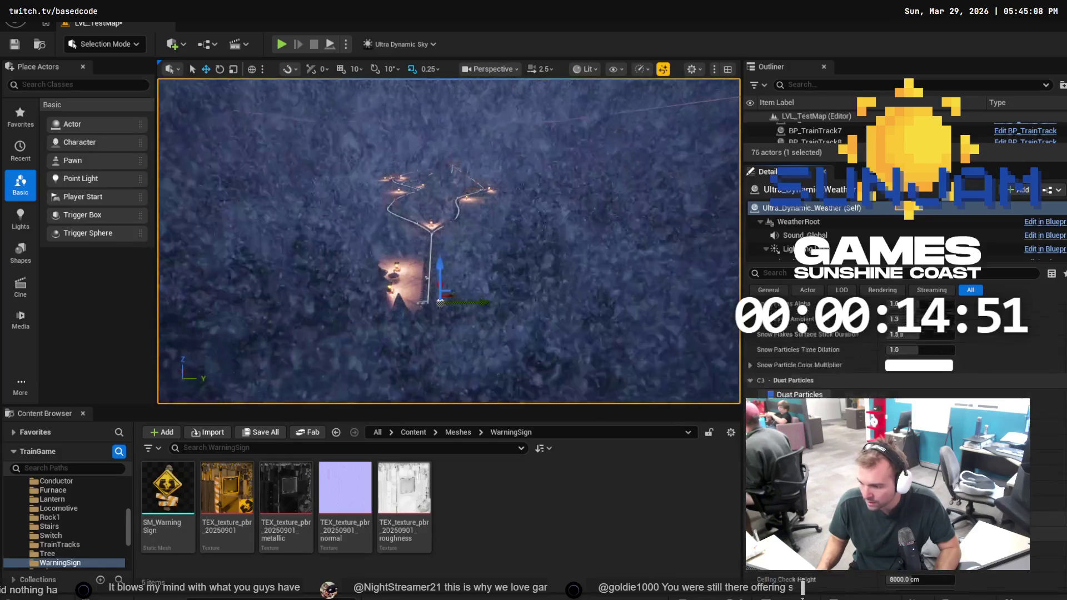
scroll(803, 587, down, 1)
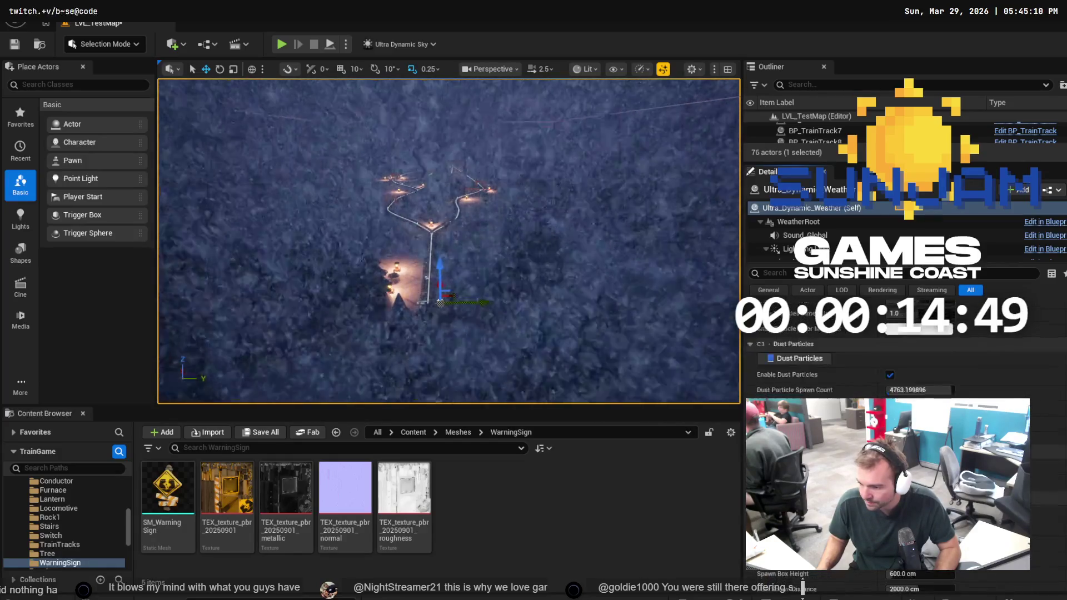
scroll(802, 586, down, 4)
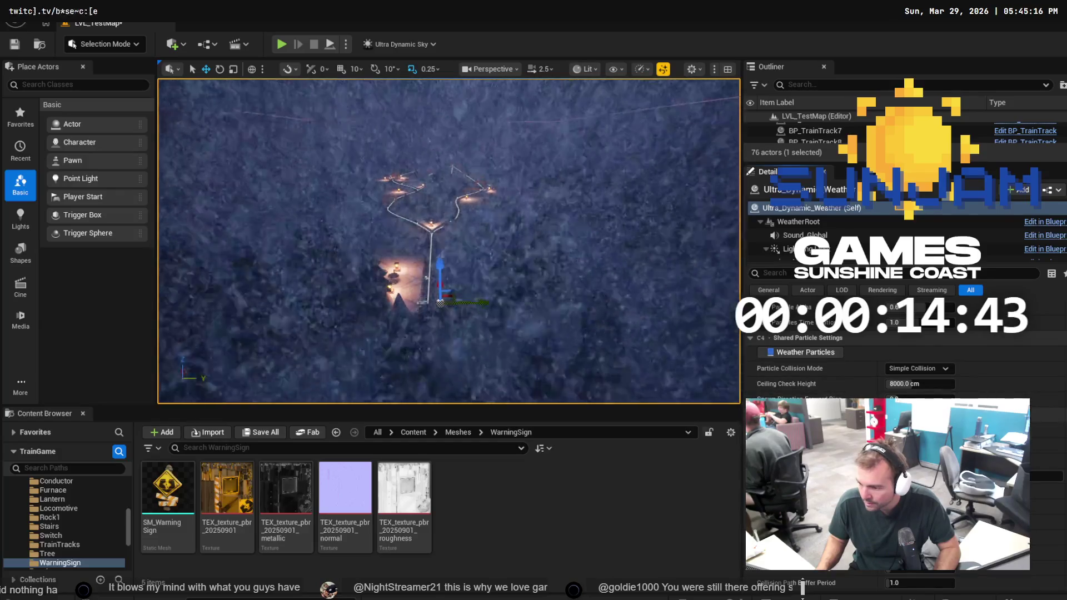
scroll(802, 586, down, 1)
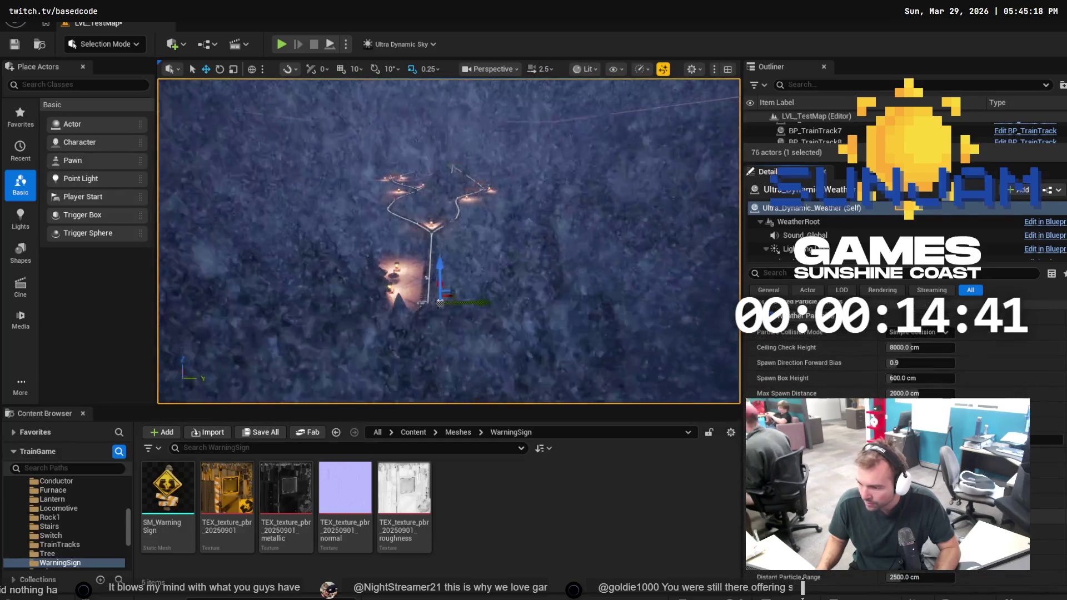
scroll(802, 587, down, 1)
scroll(802, 586, down, 1)
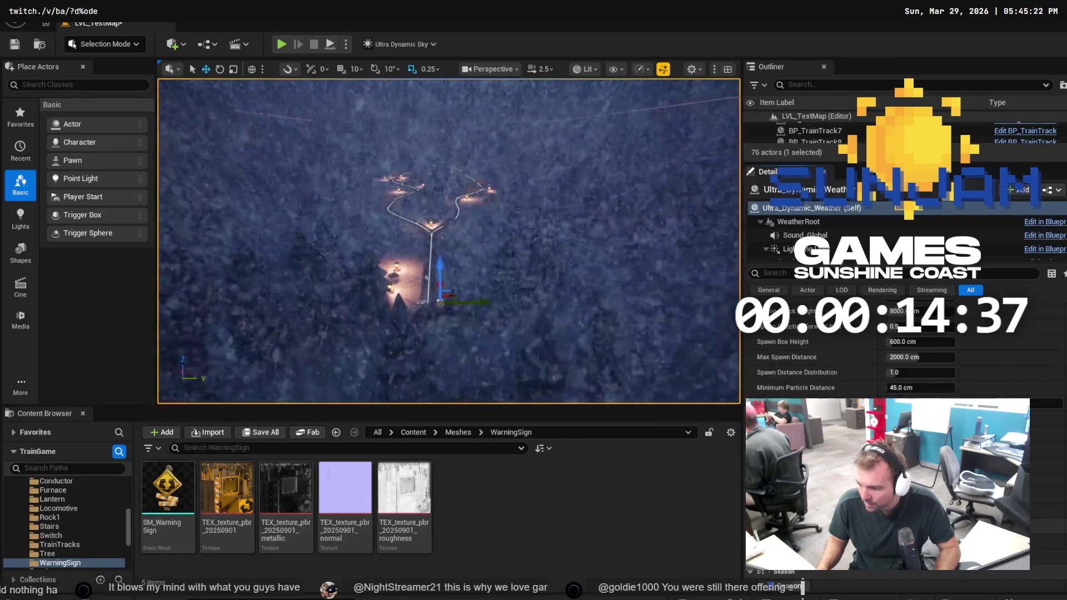
scroll(803, 587, down, 4)
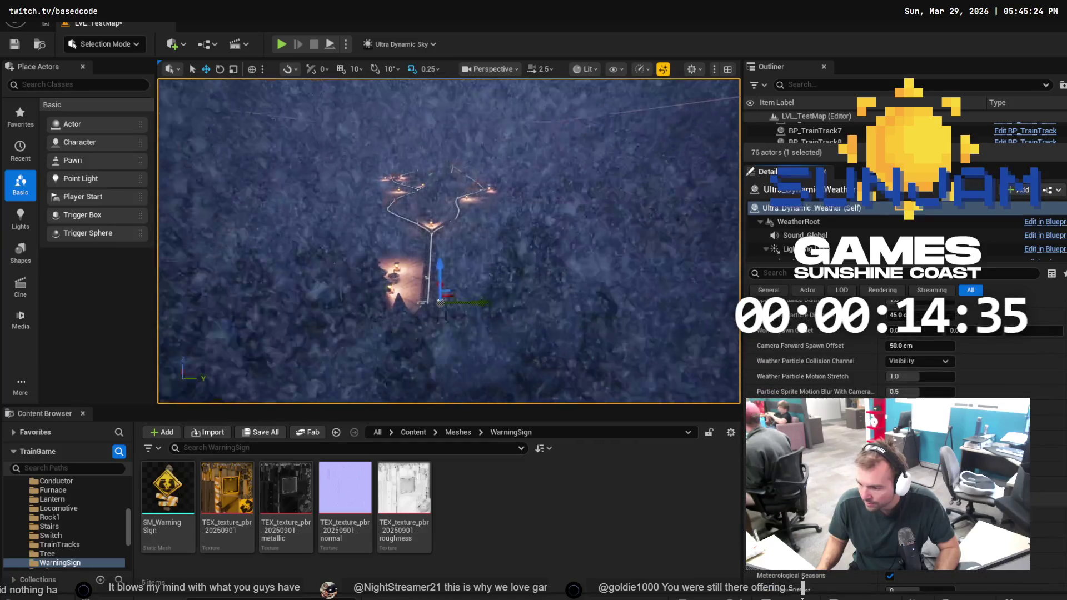
scroll(803, 587, down, 8)
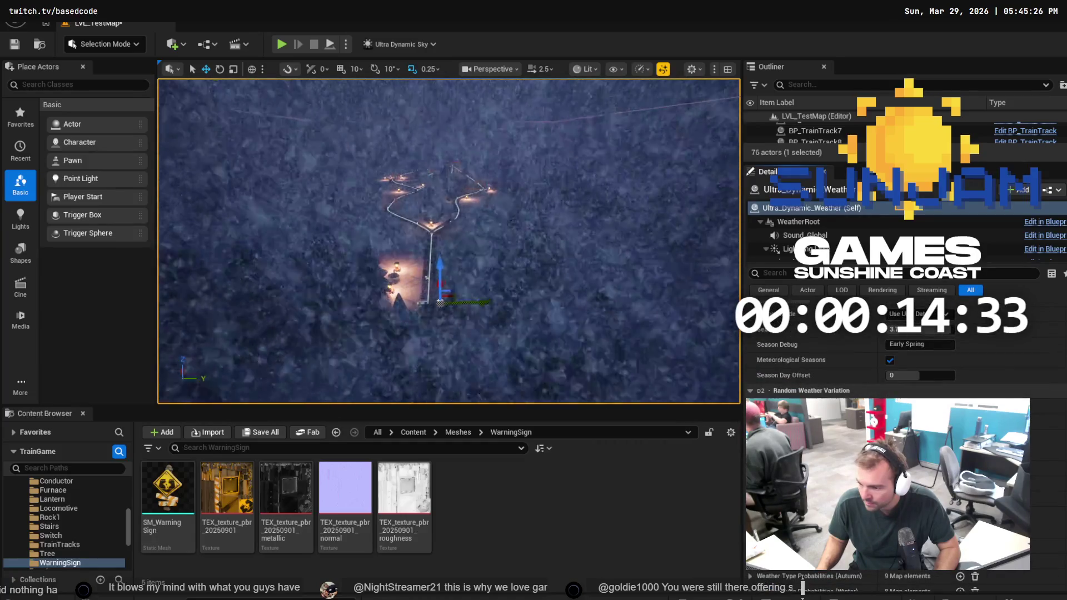
scroll(802, 588, down, 5)
scroll(803, 587, down, 4)
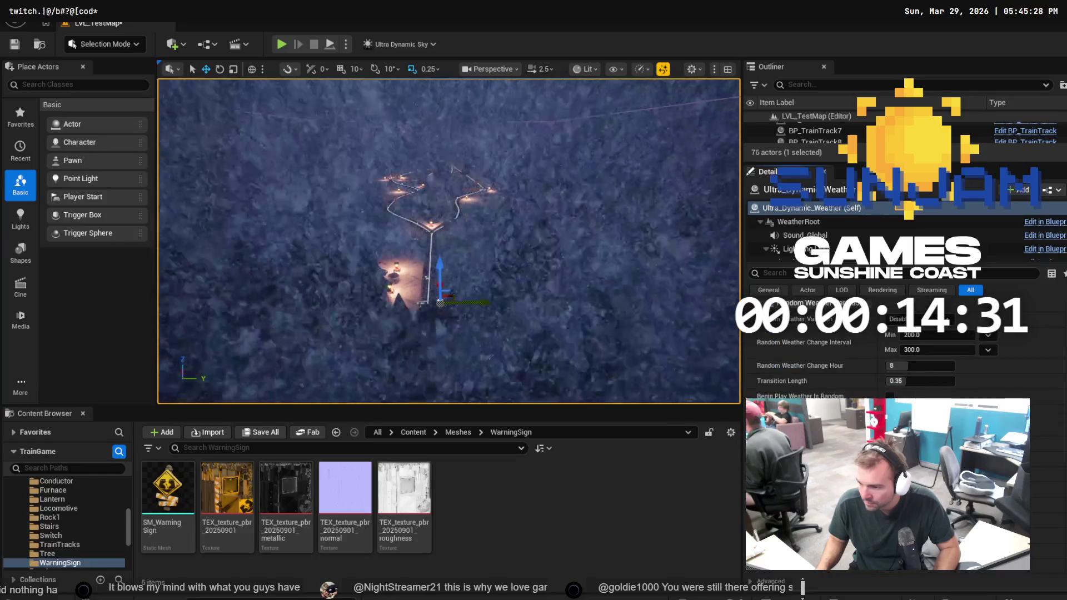
Filter the Details by 'fog' and raise Snow Coverage Lights Up Height Fog to 3.0
click(785, 272)
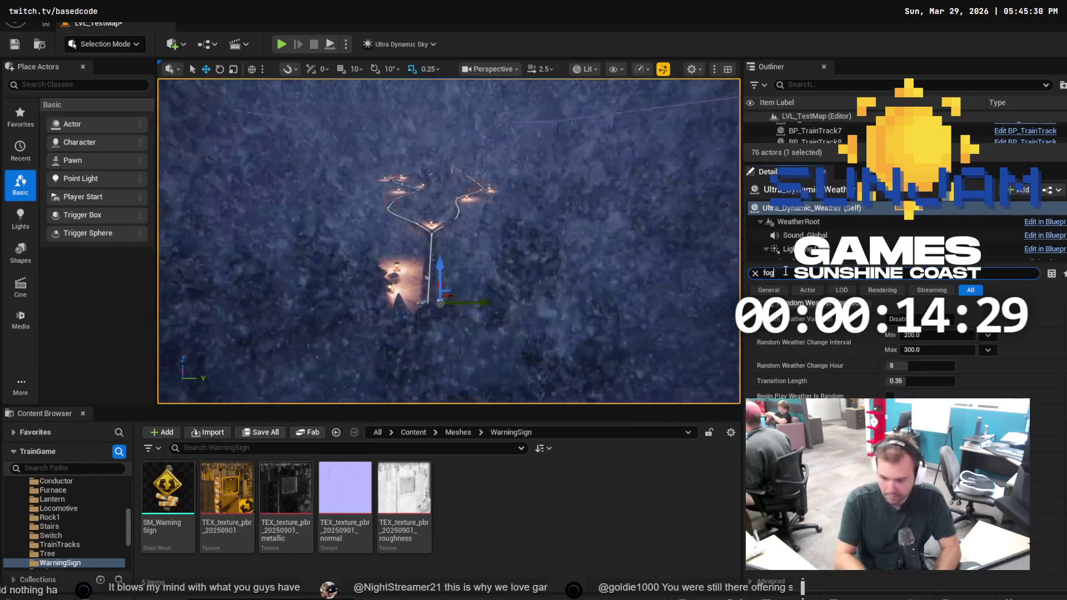
text(fog)
scroll(799, 371, down, 3)
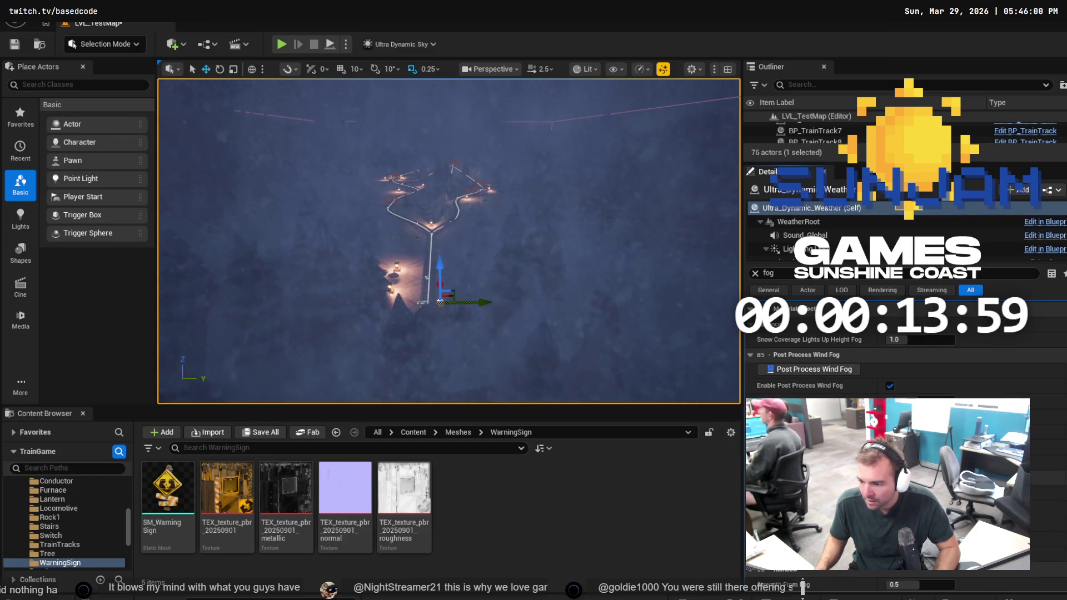
drag(920, 340, 955, 339)
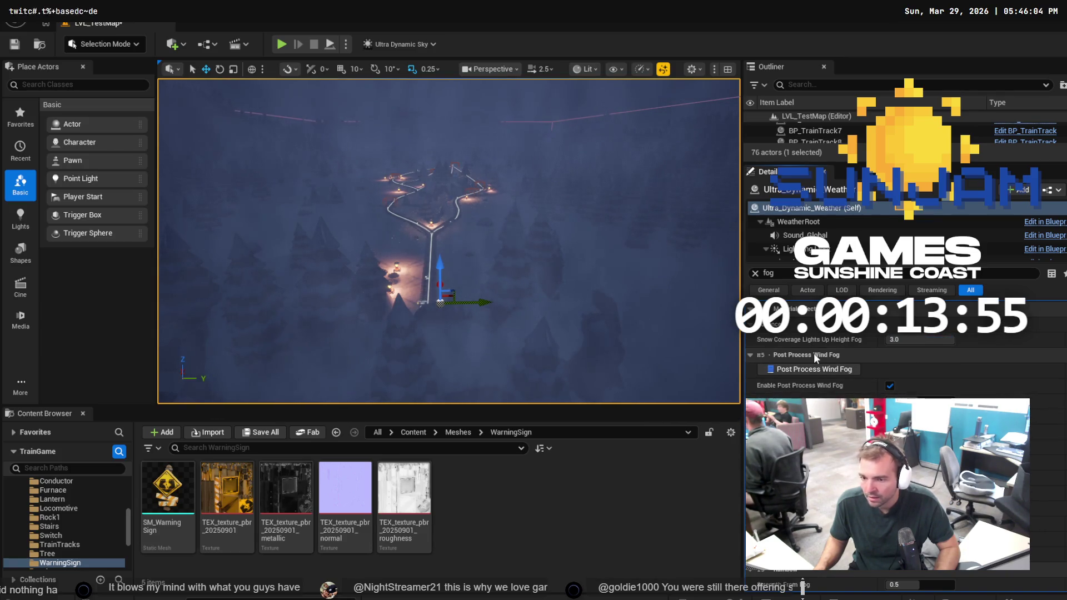
mouse_move(809, 370)
mouse_down()
mouse_move(770, 371)
mouse_move(968, 362)
mouse_up()
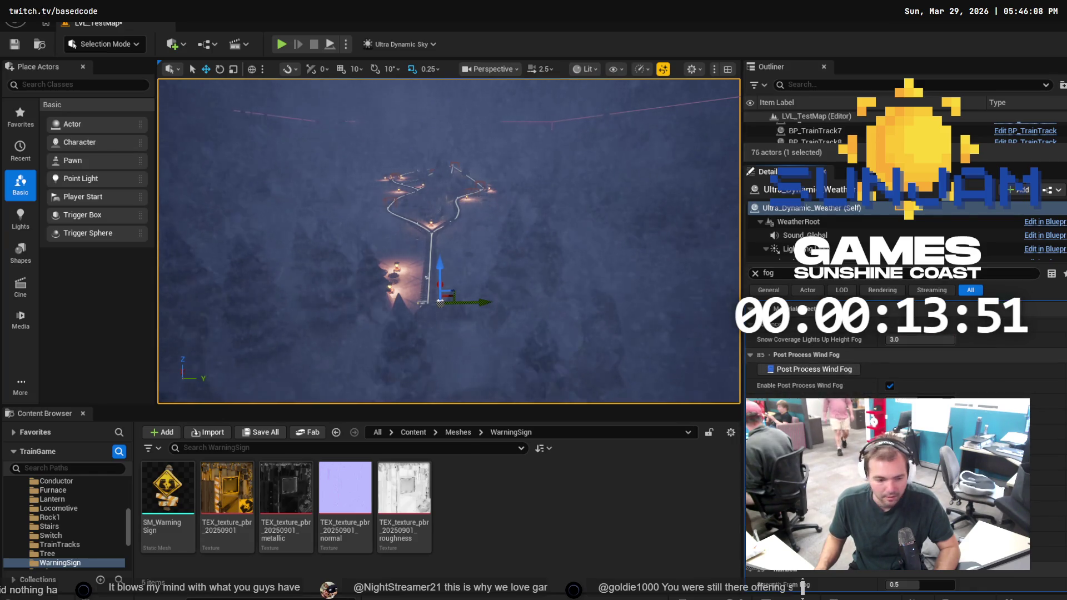
key(alt+Tab)
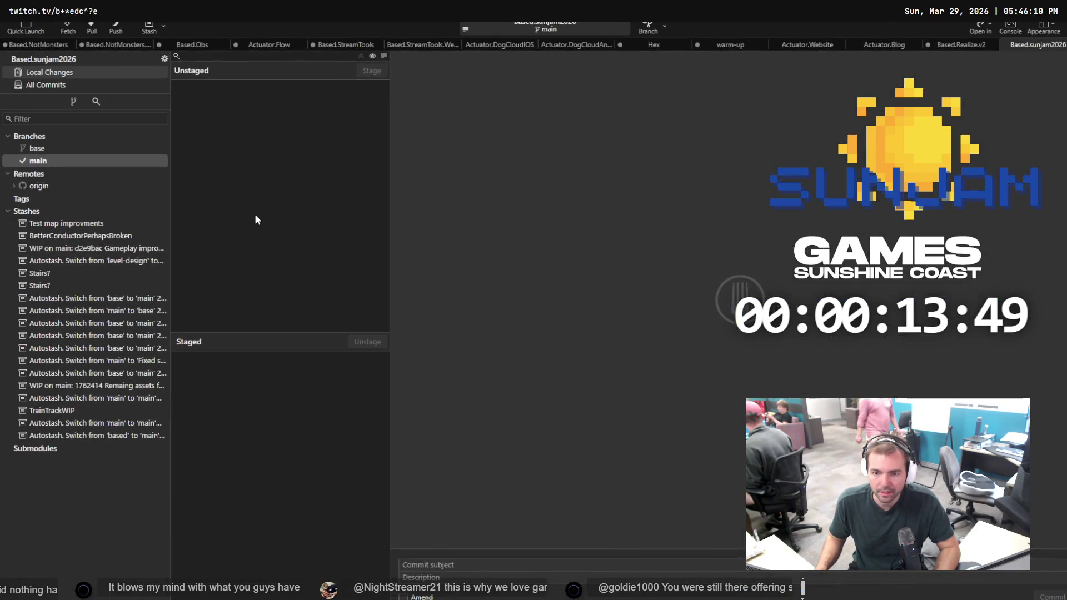
Save the current level in the Unreal editor with Ctrl+S
key(alt+Tab)
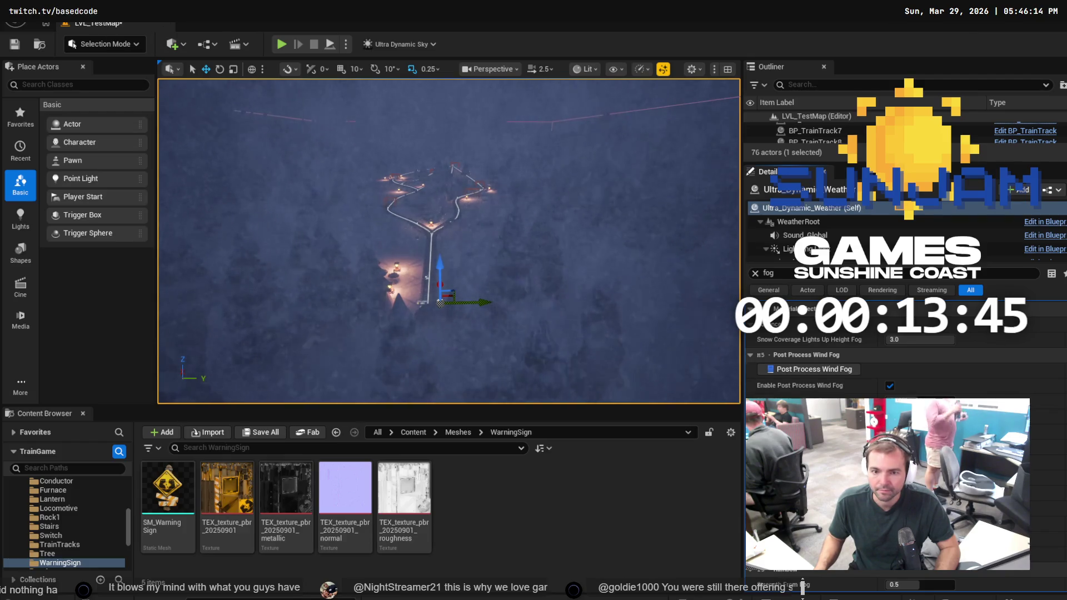
click(42, 12)
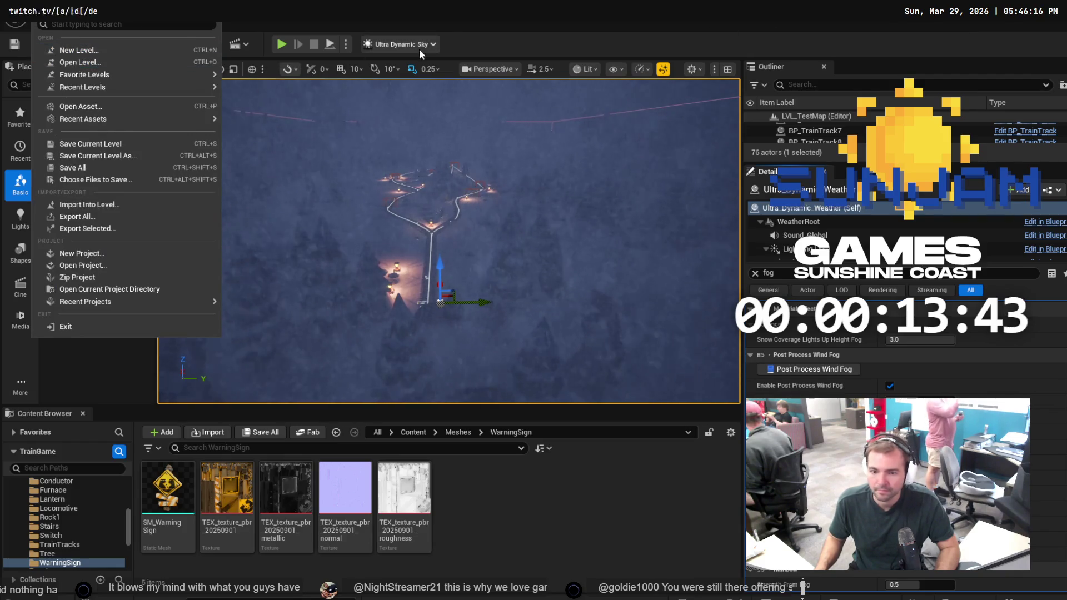
click(490, 26)
key(ctrl+s)
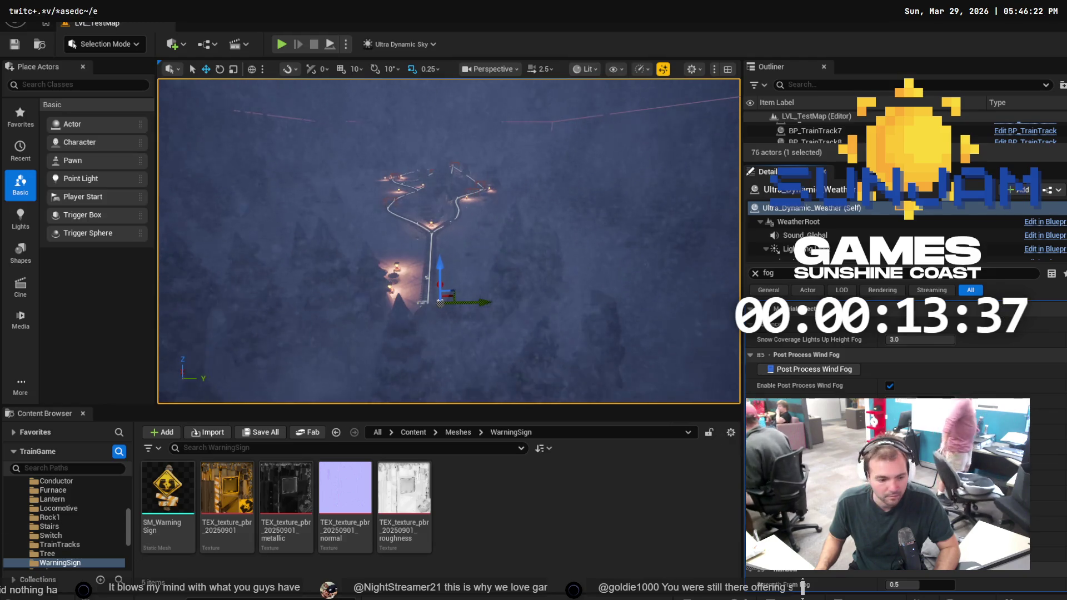
Discard the pending LVL_TestMap.umap changes in Fork and minimize it
key(alt+Tab)
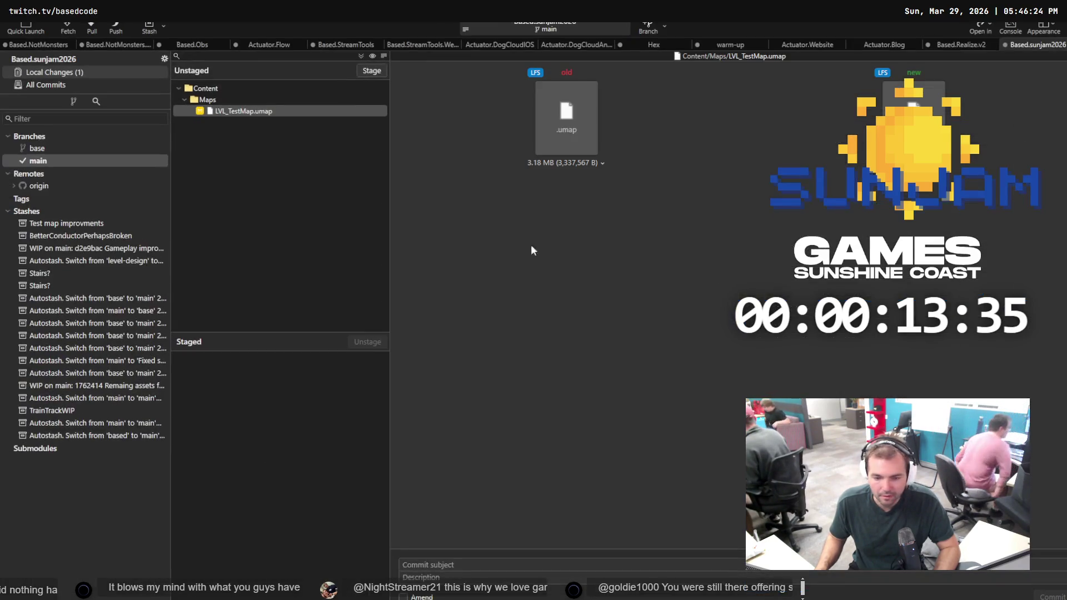
click(250, 113)
right_click(250, 113)
click(266, 196)
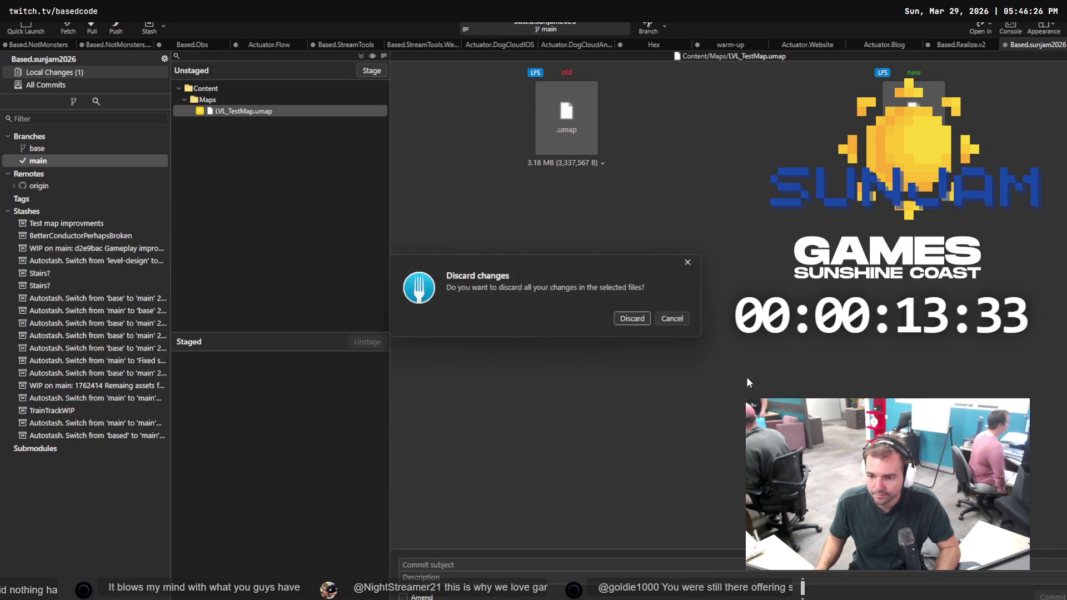
click(635, 321)
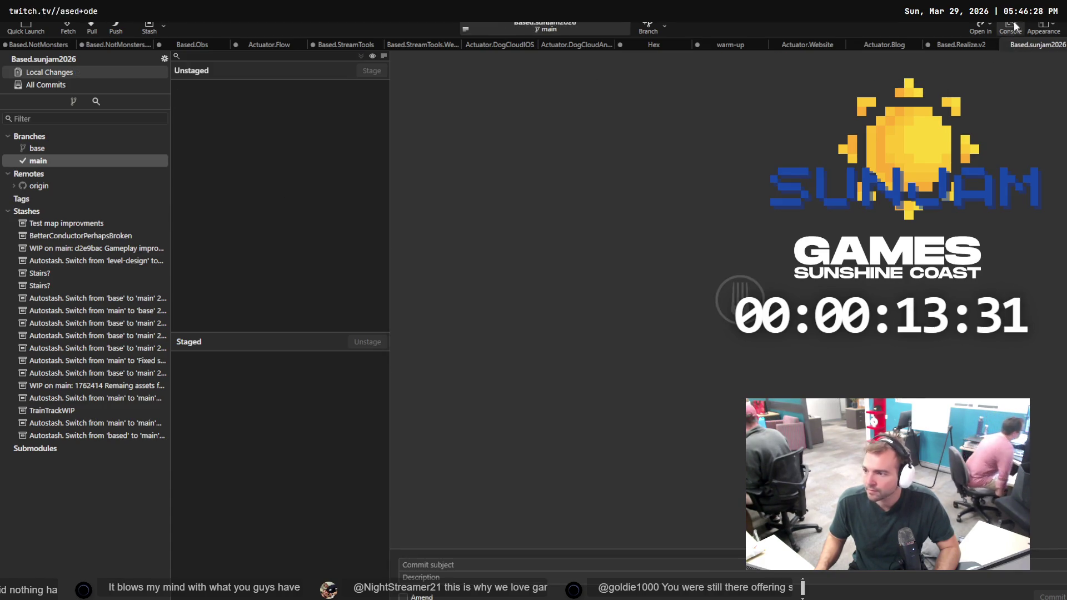
click(1014, 21)
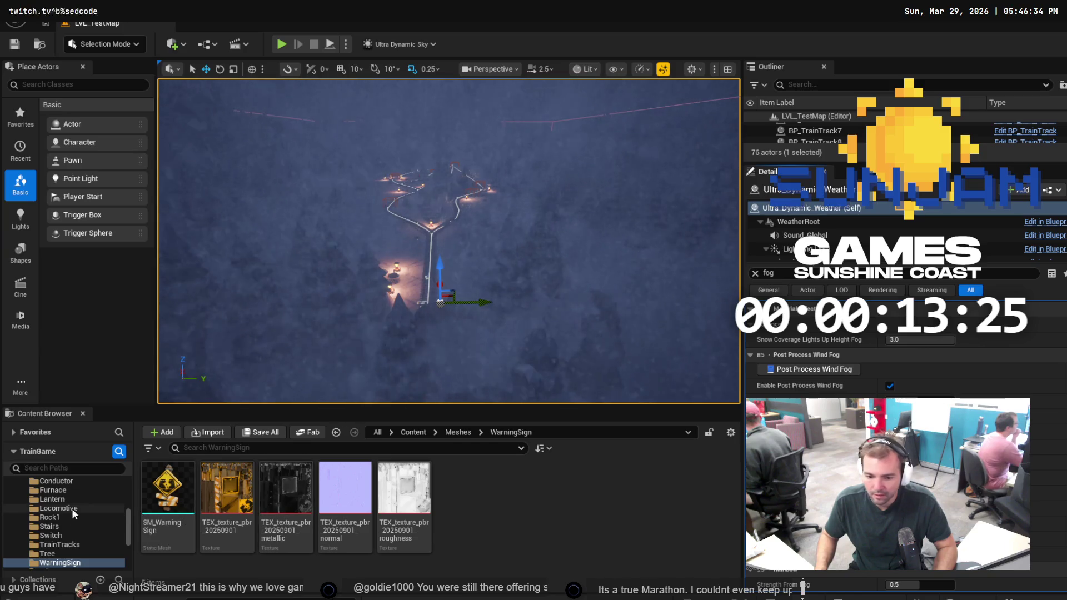
Search content folders for 'TestMap' and 'Map', browse Functions, then view main's history in Fork
click(58, 467)
text(T)
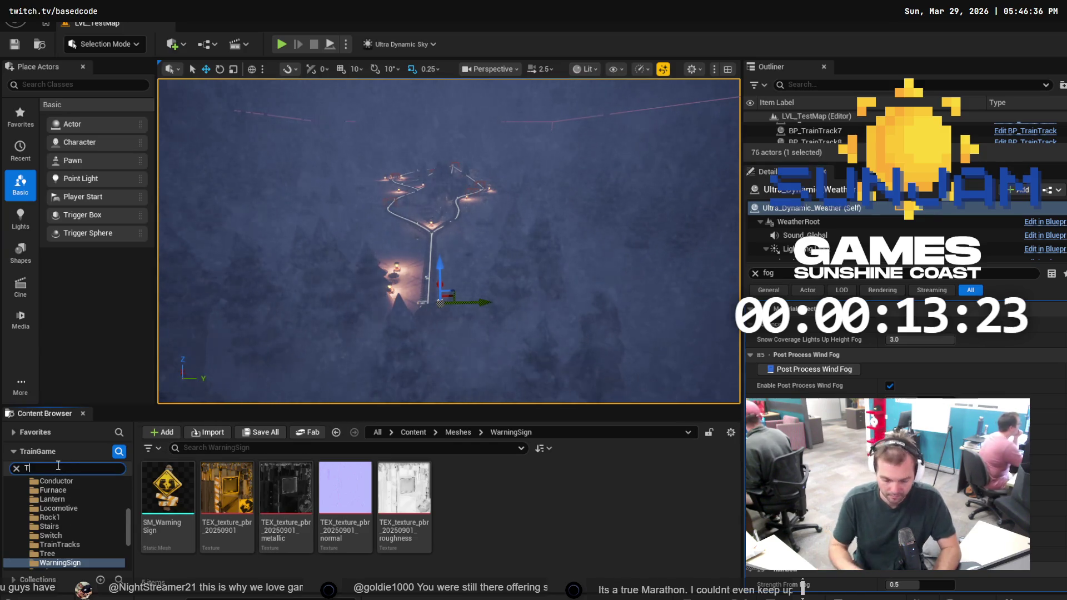
text(estMap)
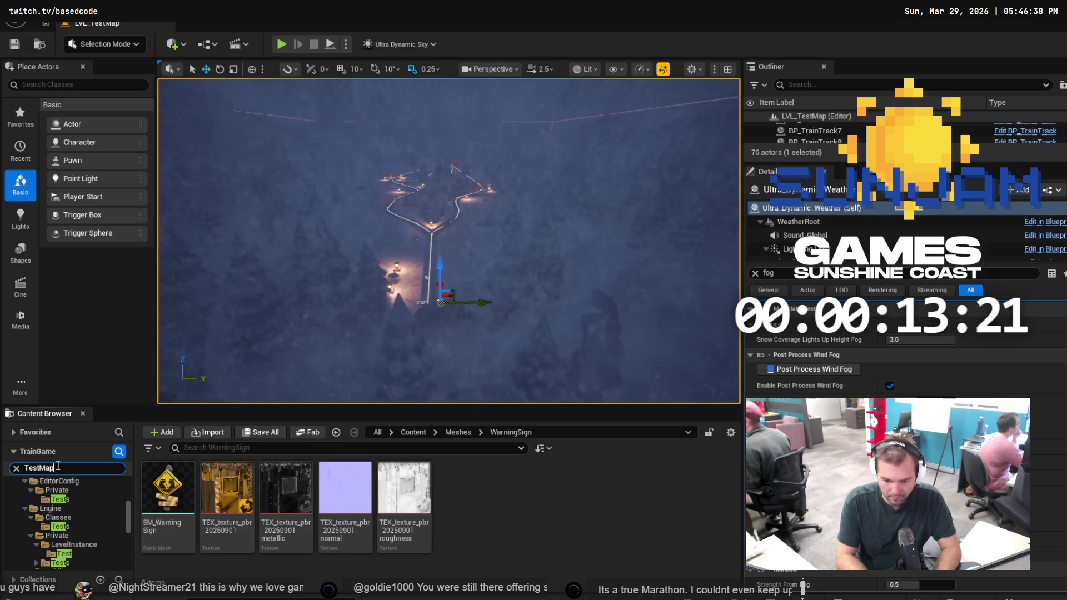
key(ctrl+a)
text(Map)
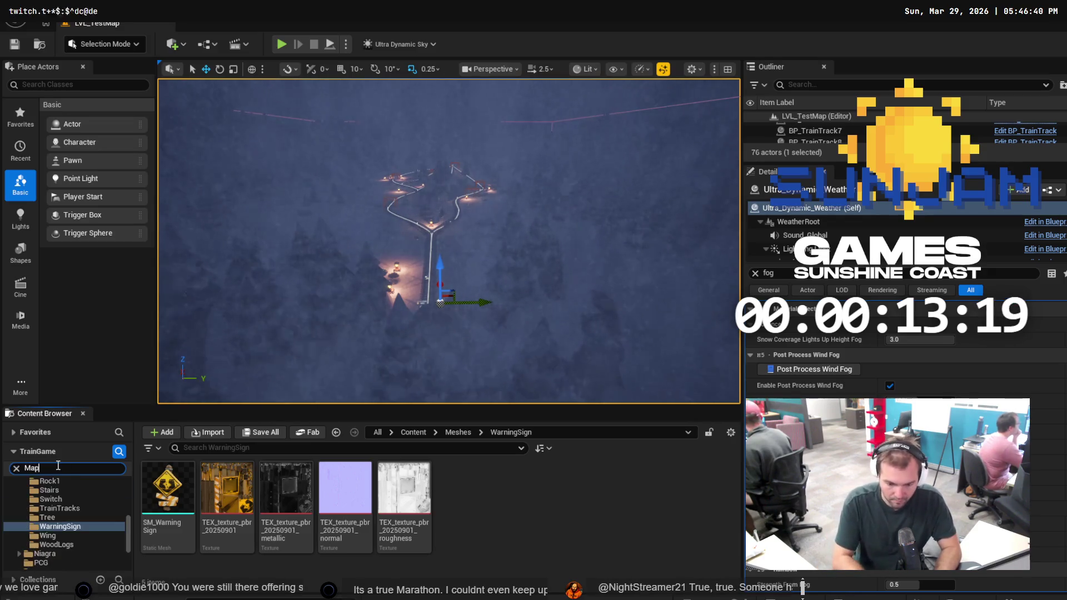
key(Escape)
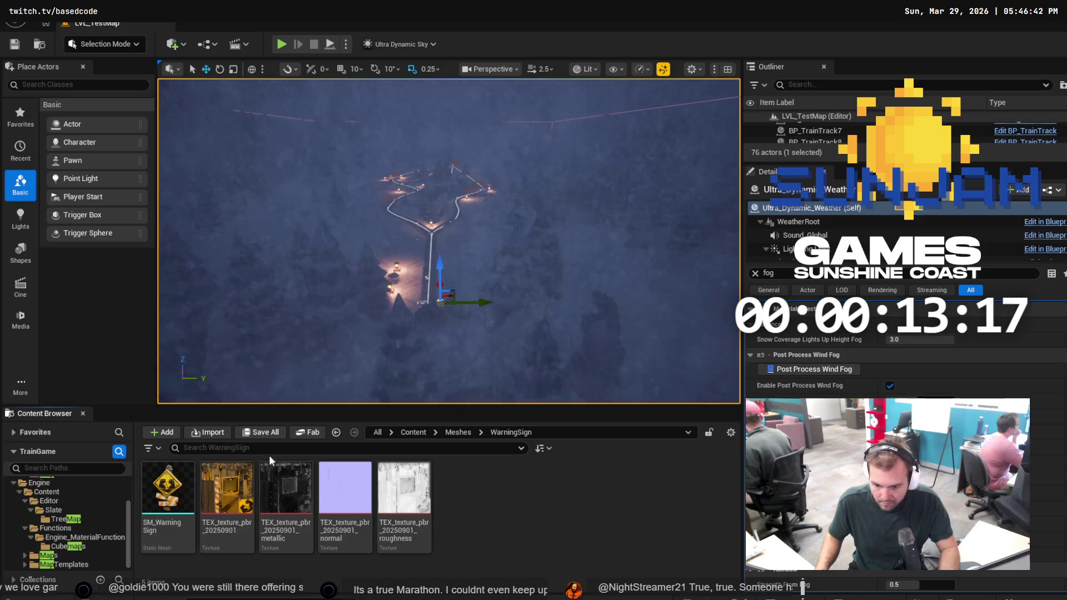
click(124, 468)
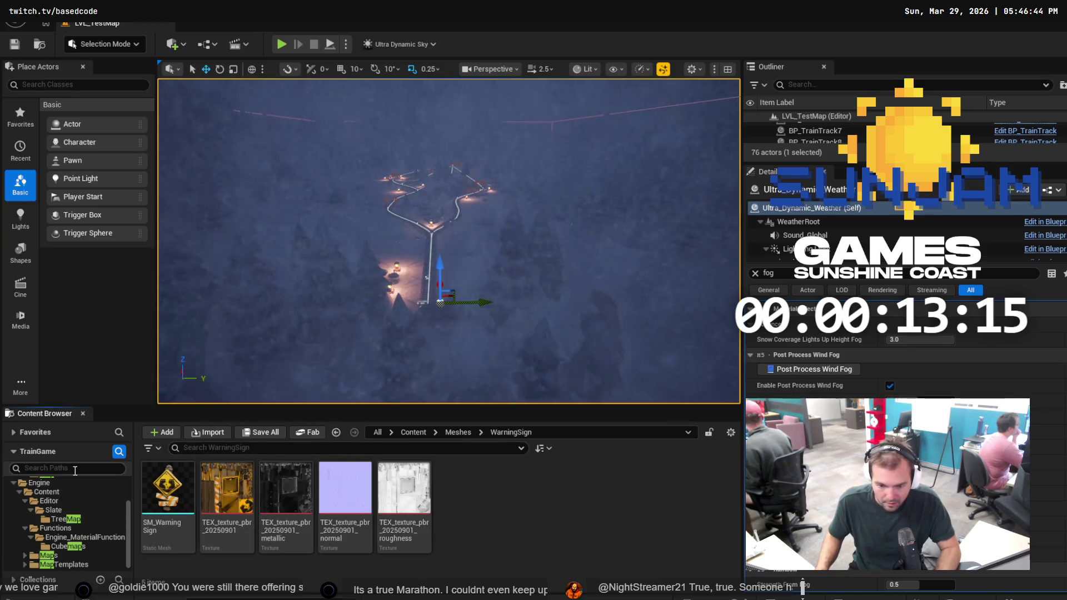
click(123, 526)
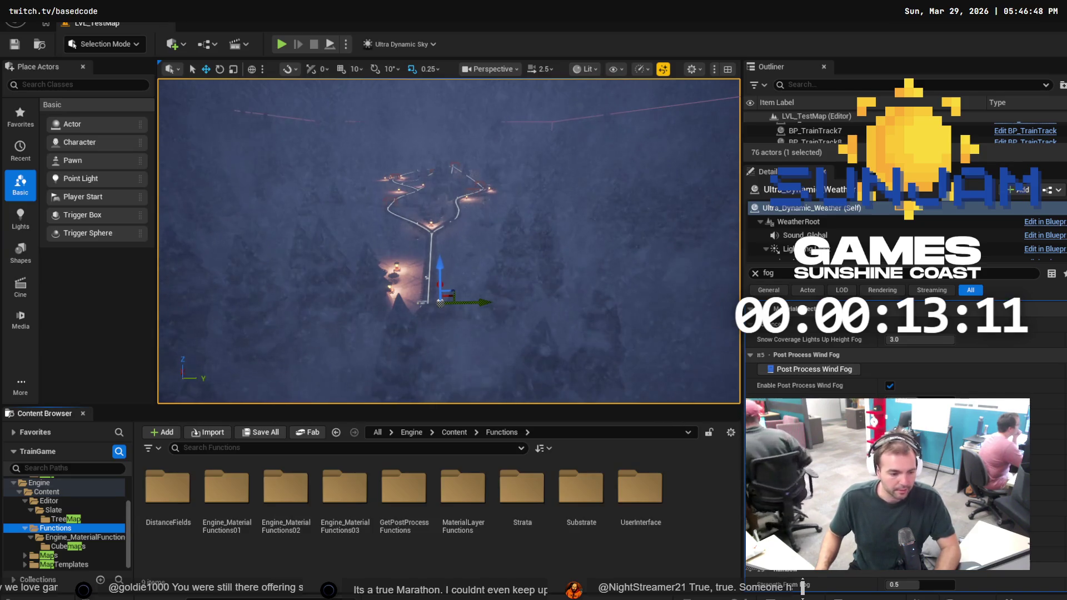
key(alt+Tab)
click(48, 161)
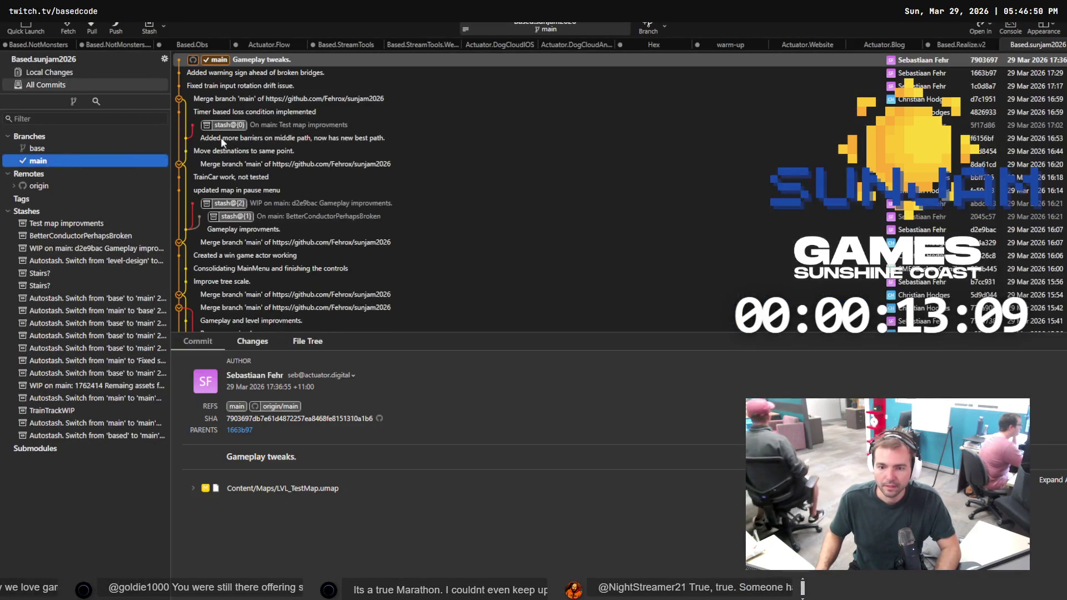
Fetch remote commits and attempt to pull origin/main, dismissing the unlink failure error
key(ctrl+p)
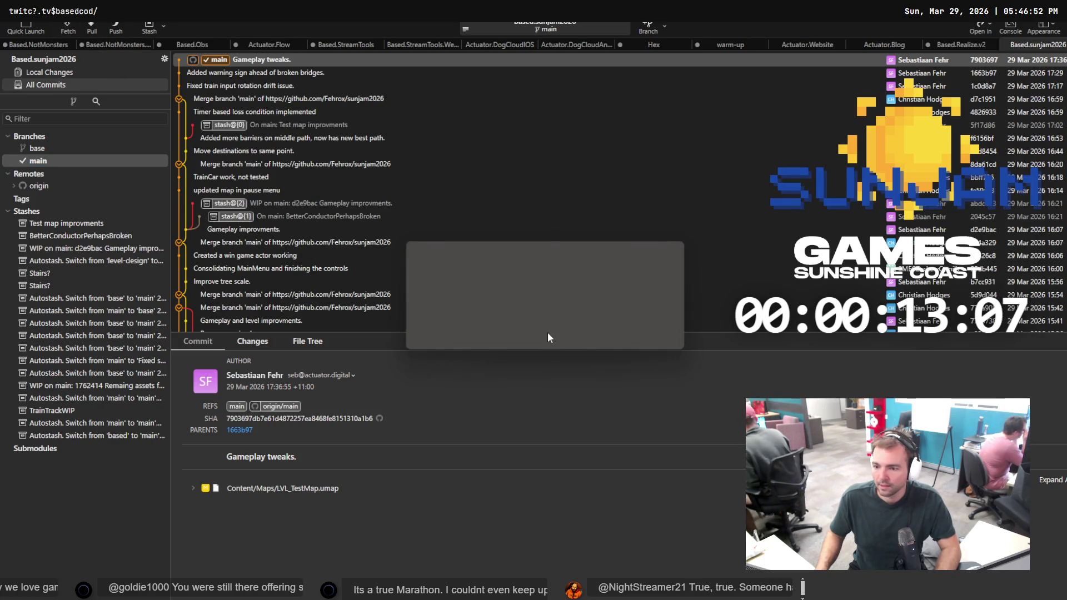
click(603, 335)
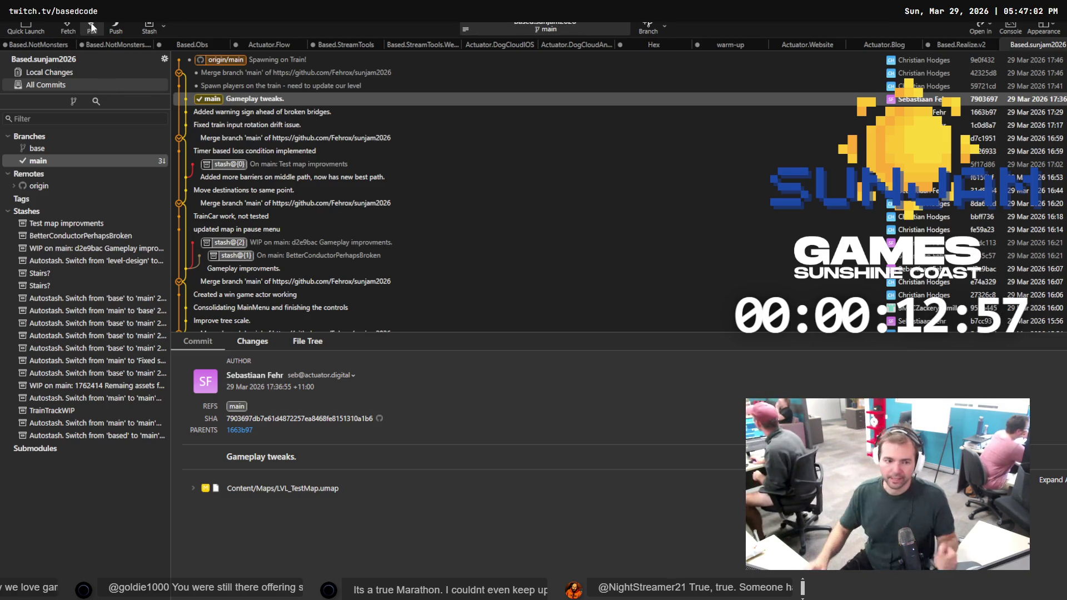
key(ctrl+shift+l)
click(625, 355)
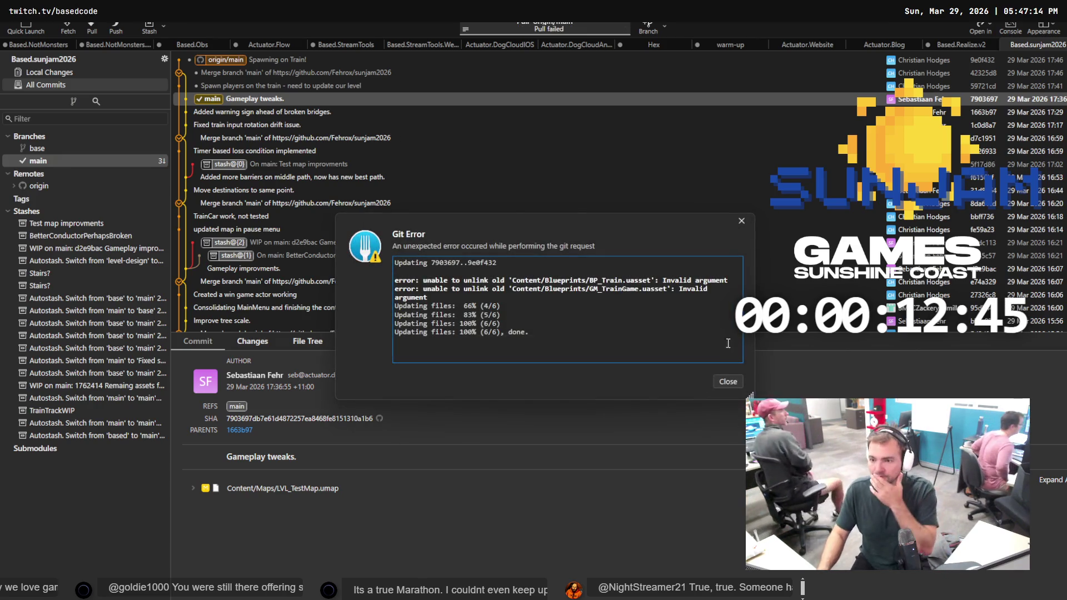
click(725, 382)
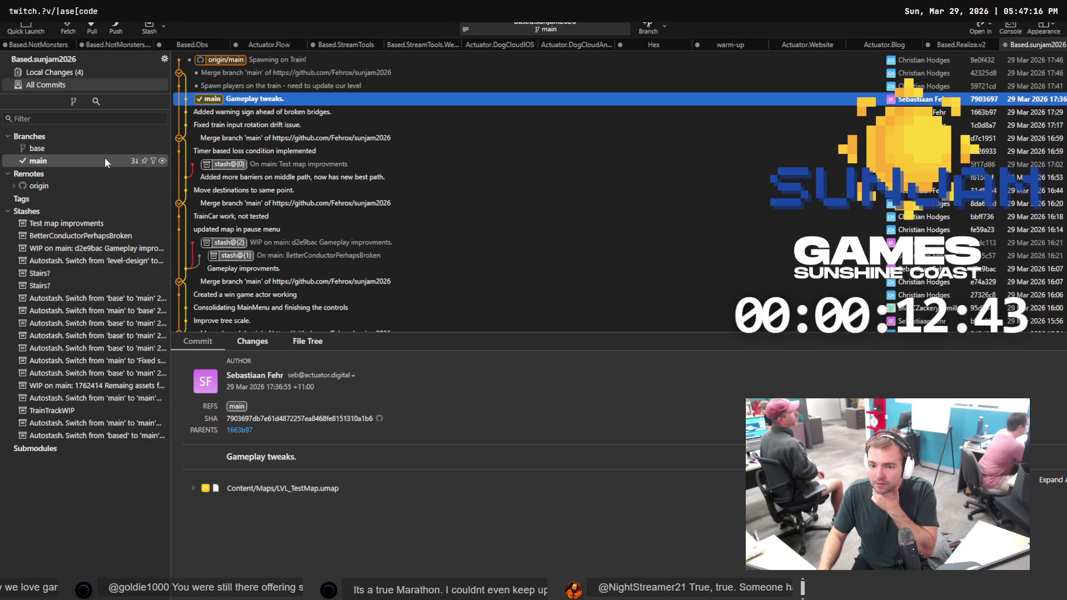
click(102, 72)
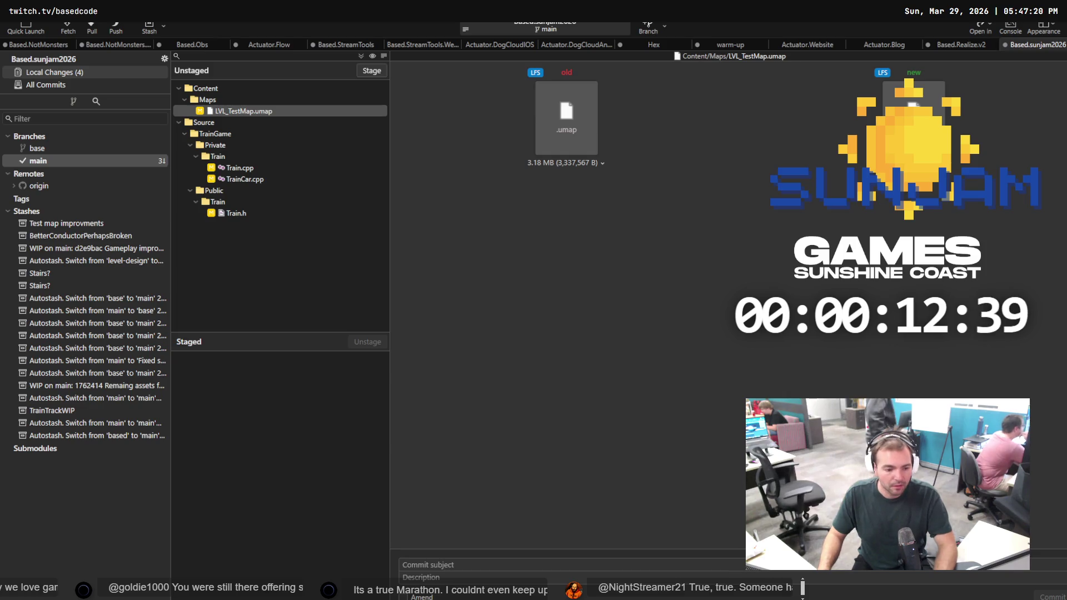
Discard changes to LVL_TestMap.umap, Train.cpp, TrainCar.cpp and Train.h
click(245, 216)
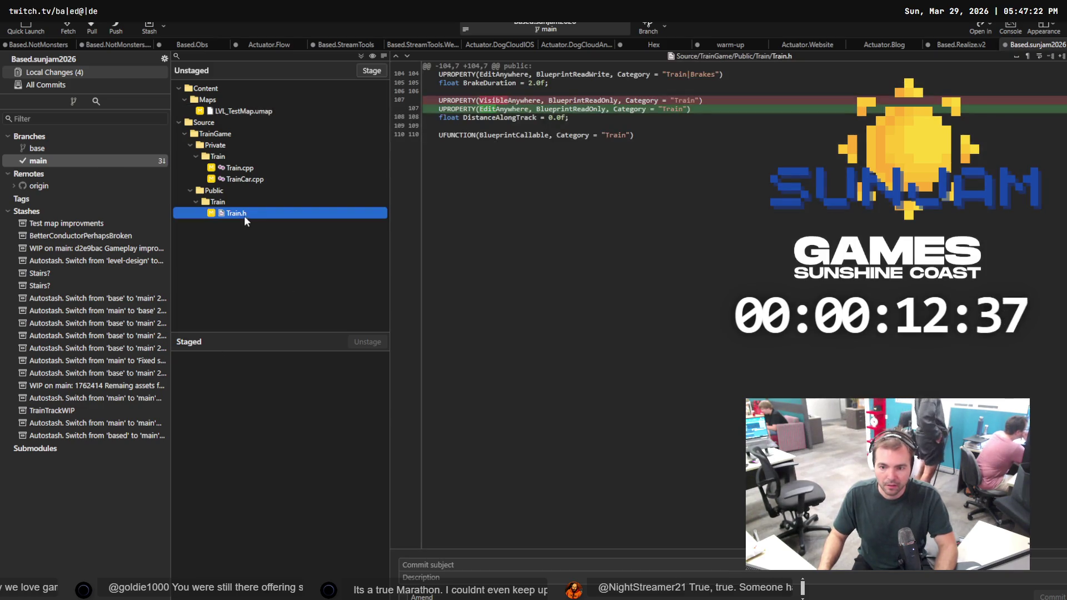
shift+click(256, 112)
right_click(255, 112)
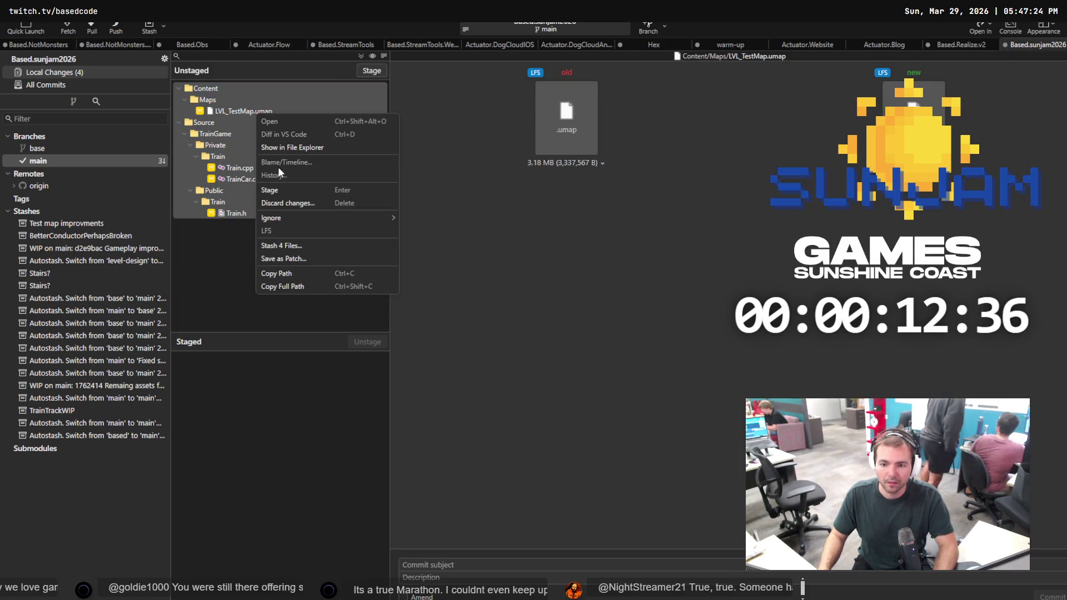
click(298, 202)
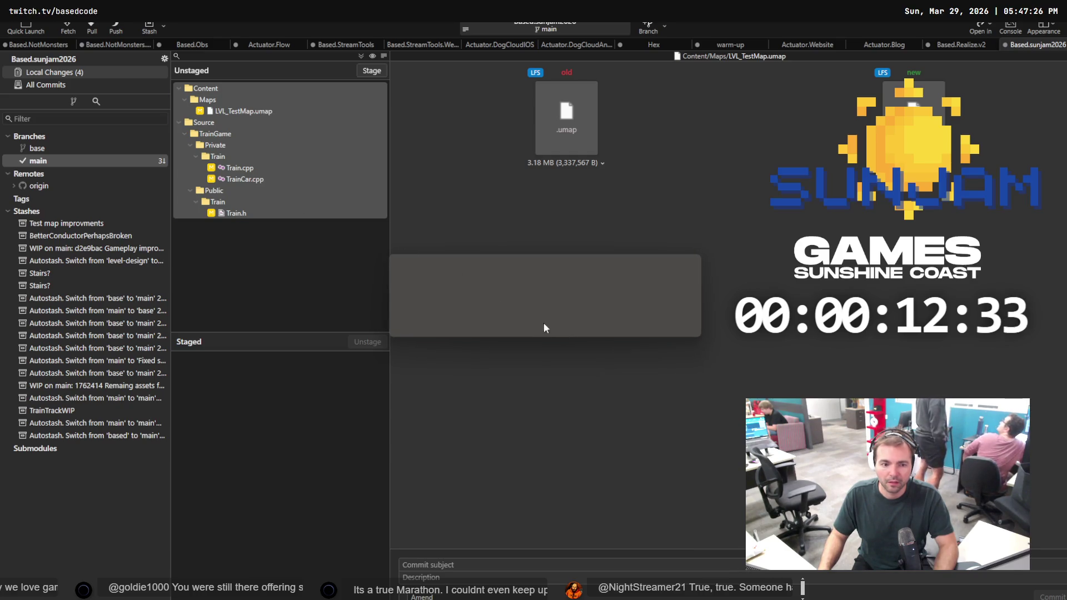
click(664, 328)
right_click(303, 211)
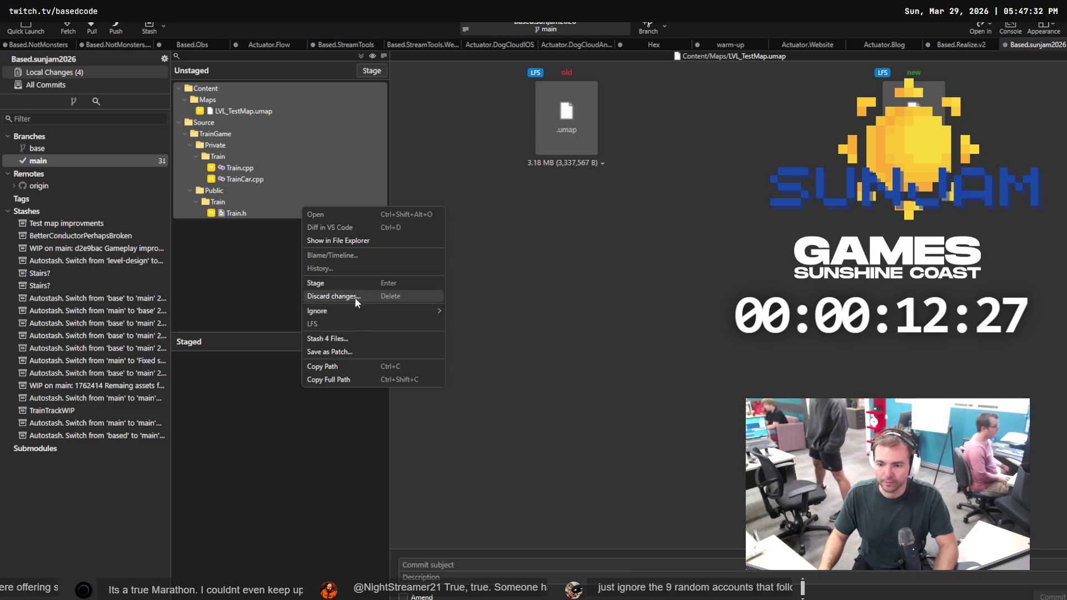
click(352, 296)
click(639, 328)
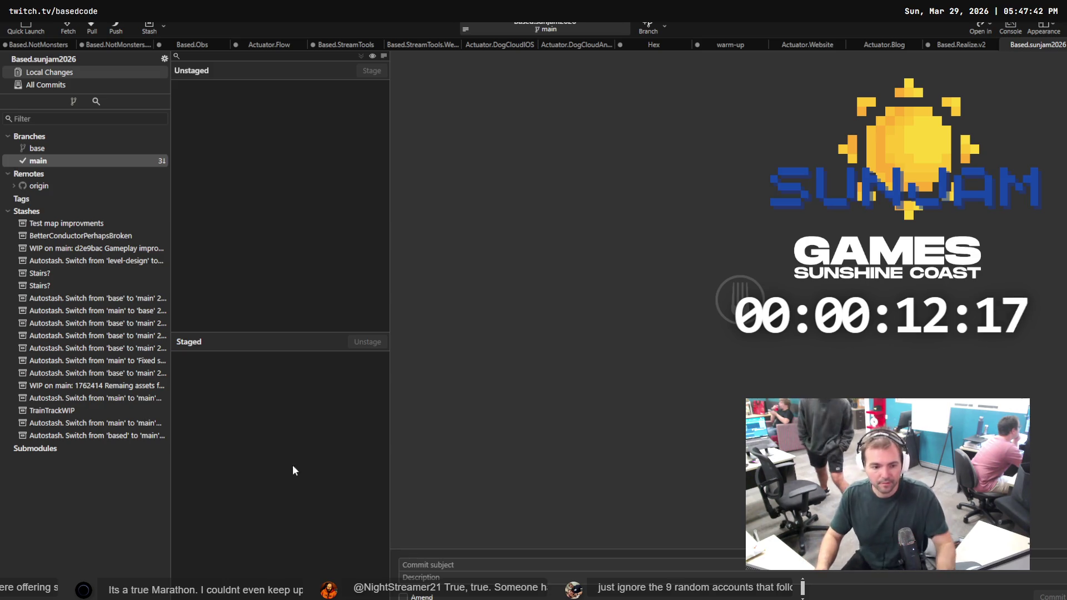
Pull origin/main into main, bringing it up to the 'Spawning on Train!' commit
click(63, 160)
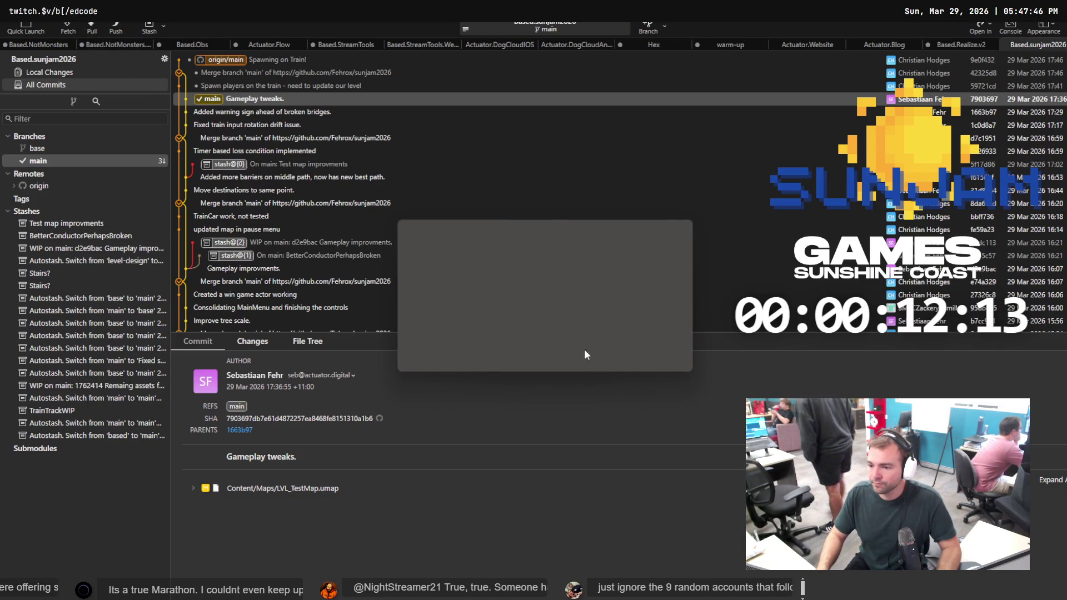
click(632, 356)
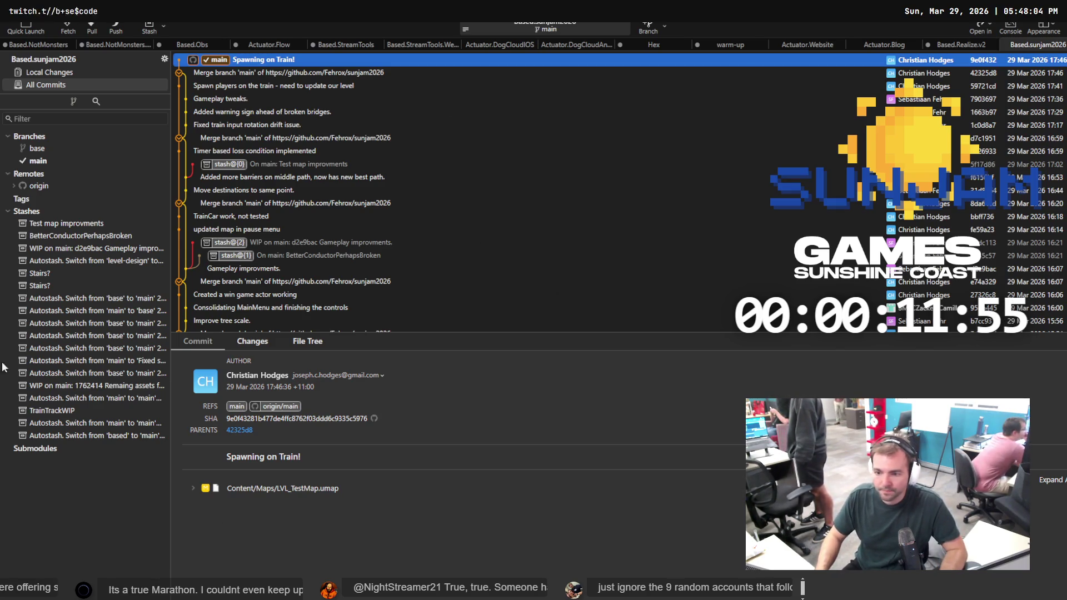
key(alt+Tab)
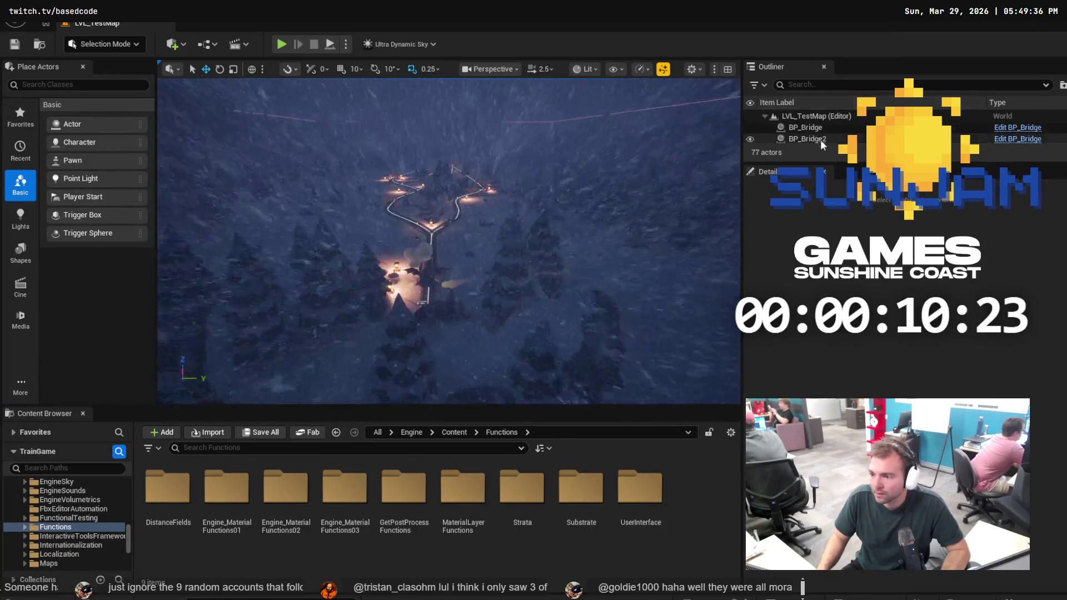
Enlarge the Outliner and select the Ultra_Dynamic_Weather actor
drag(859, 164, 858, 383)
scroll(890, 250, down, 1)
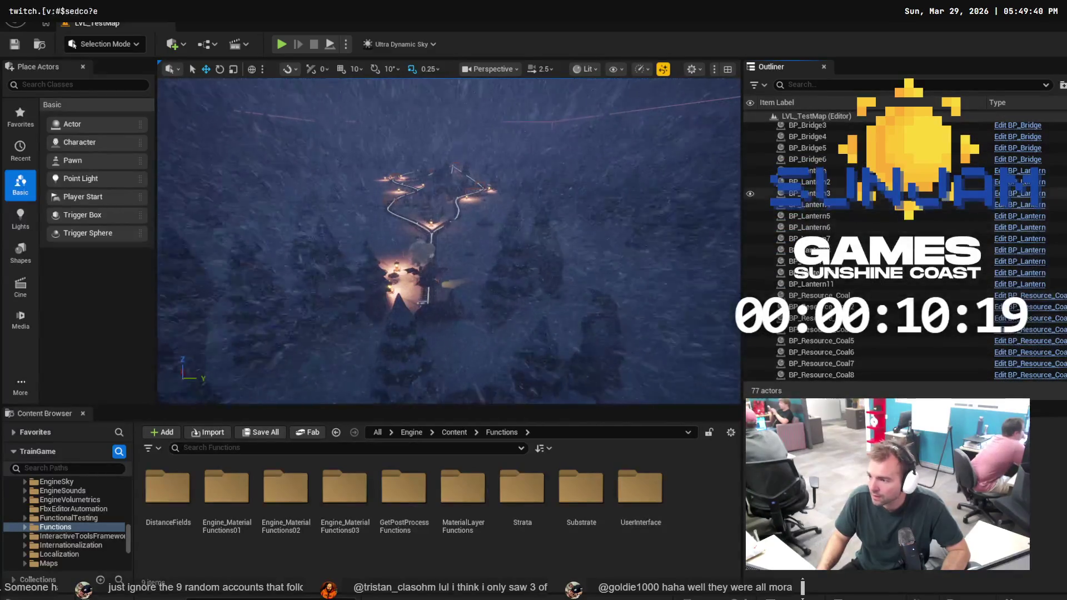
scroll(890, 250, down, 10)
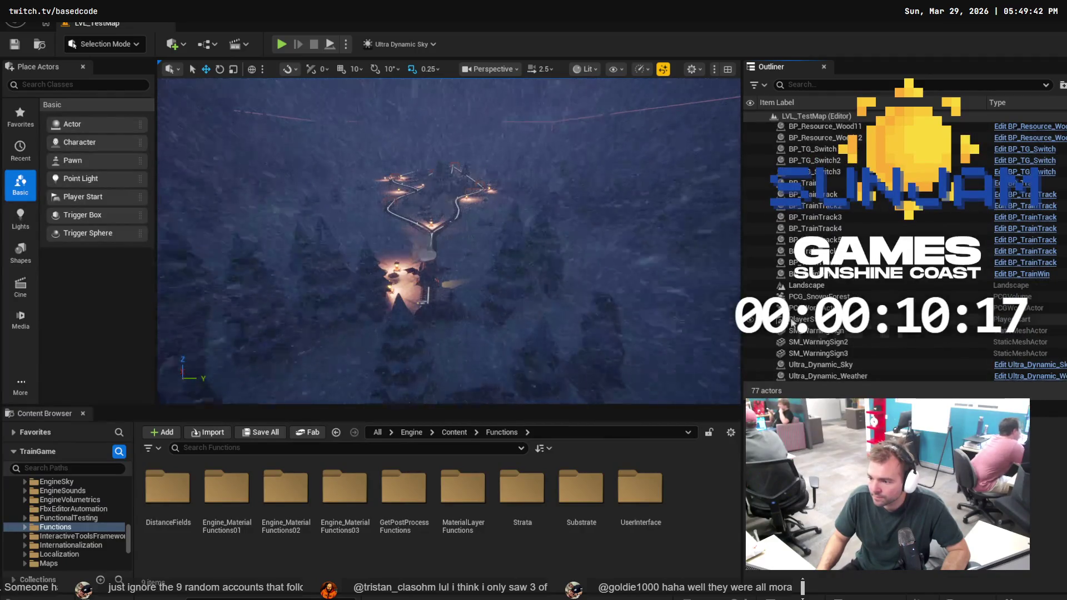
click(834, 285)
click(828, 376)
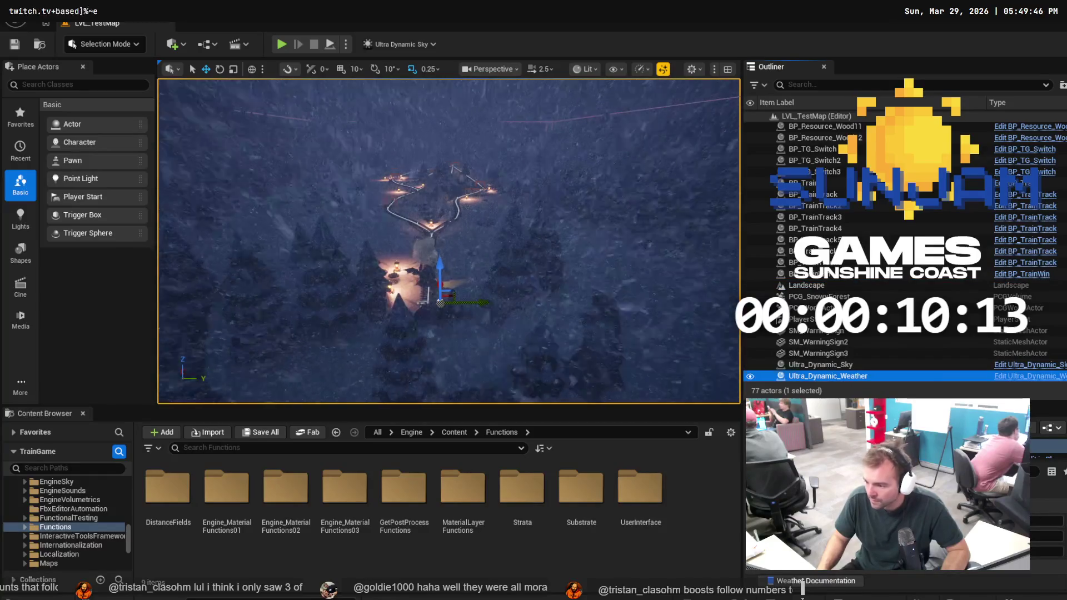
Change the weather preset from the heavy blizzard to Snow
scroll(906, 500, down, 5)
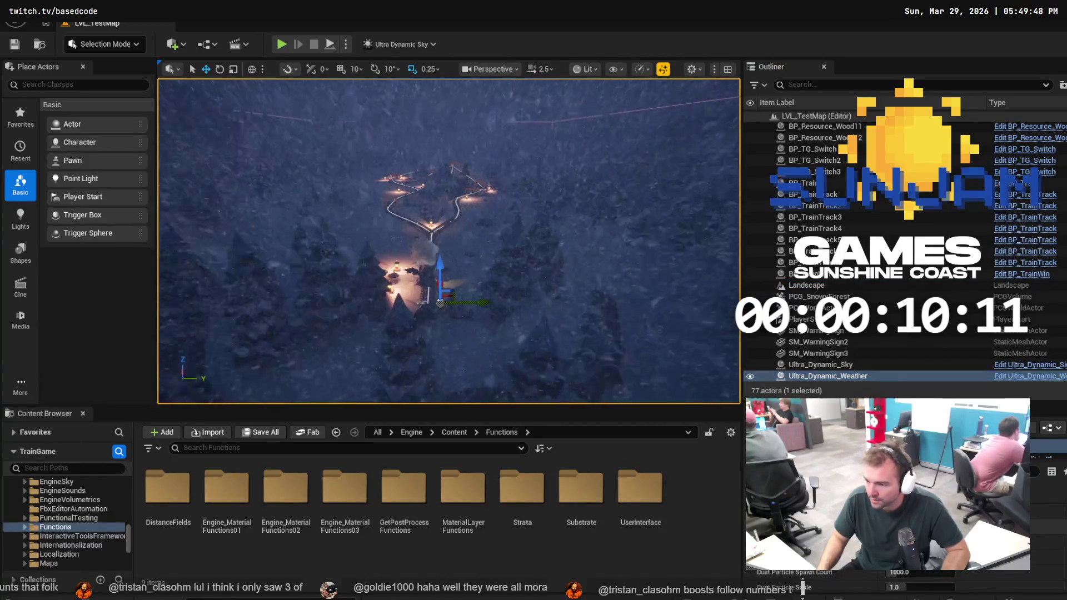
drag(1051, 397, 1050, 192)
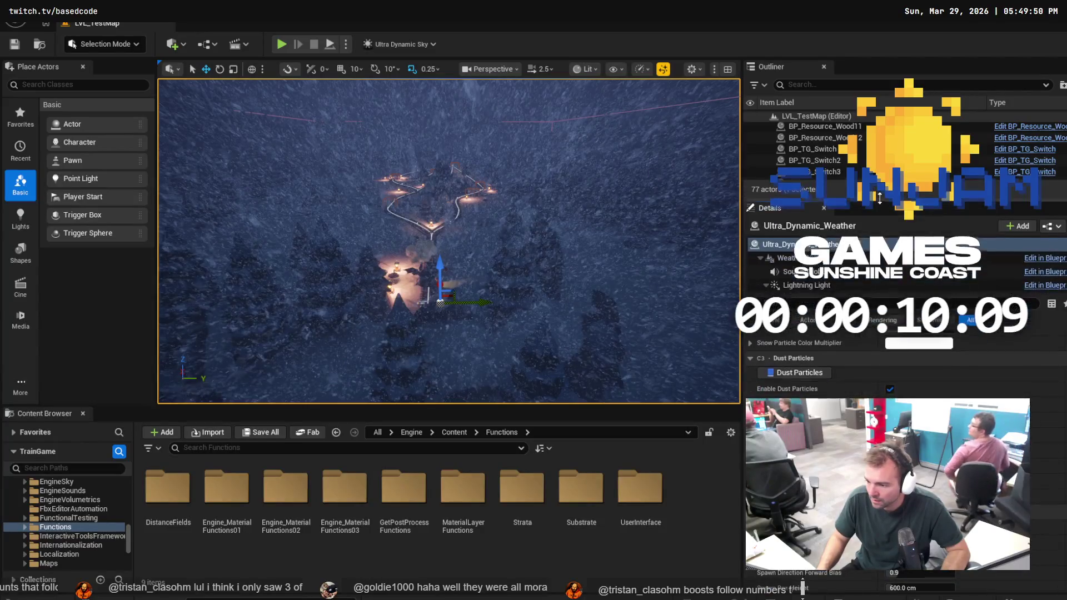
scroll(1053, 436, up, 2)
scroll(802, 588, up, 5)
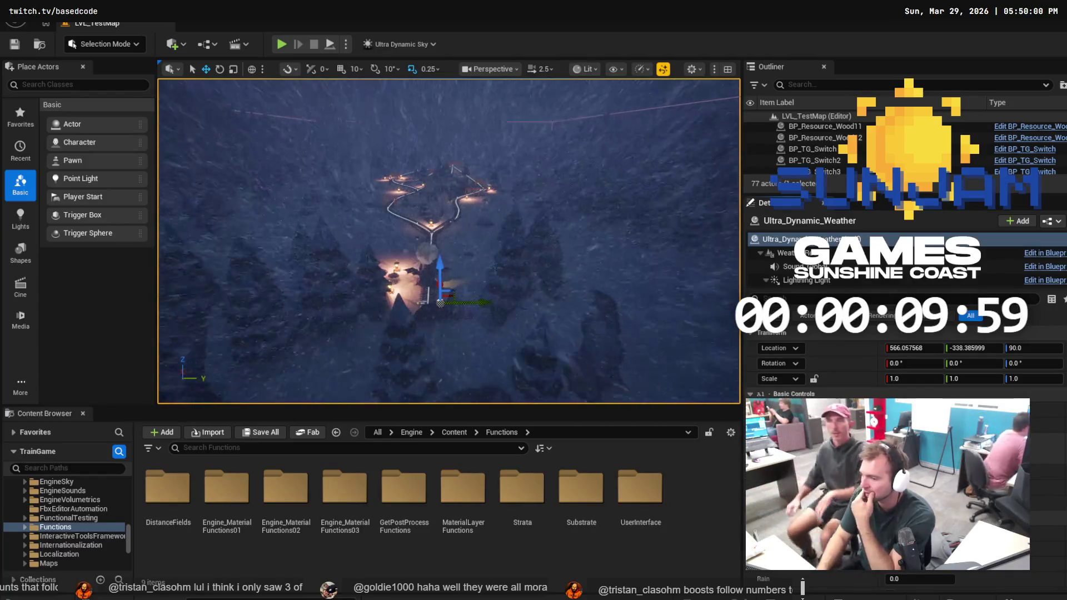
click(1045, 447)
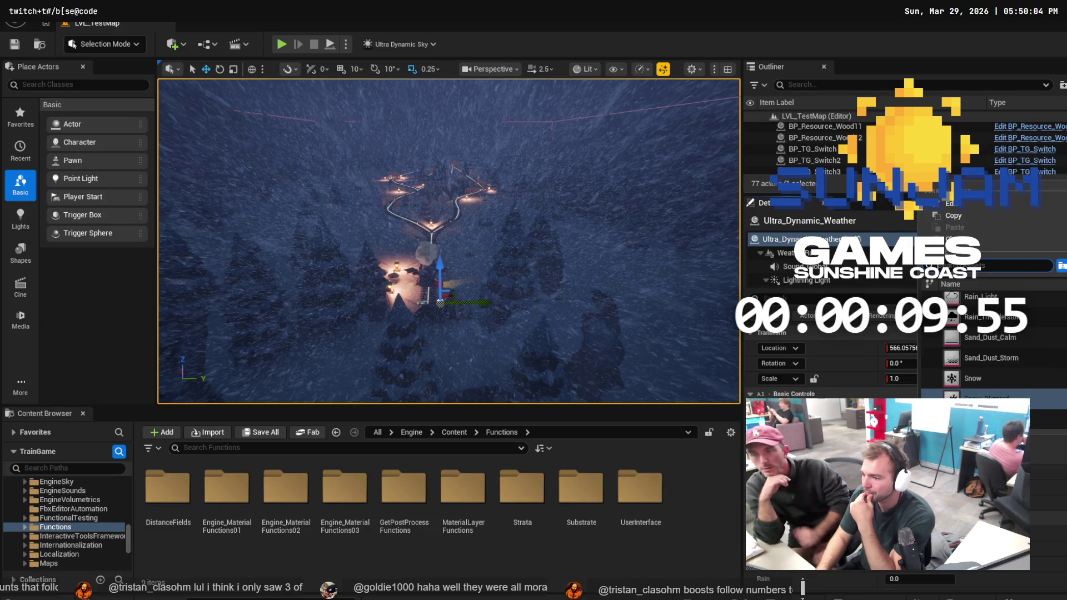
key(Escape)
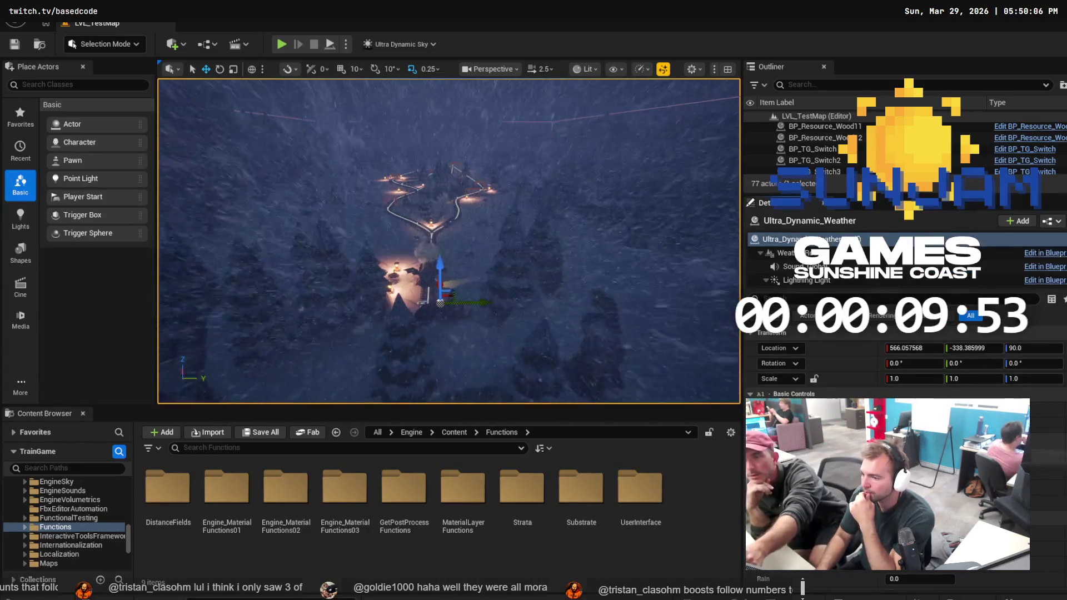
click(1048, 456)
click(973, 379)
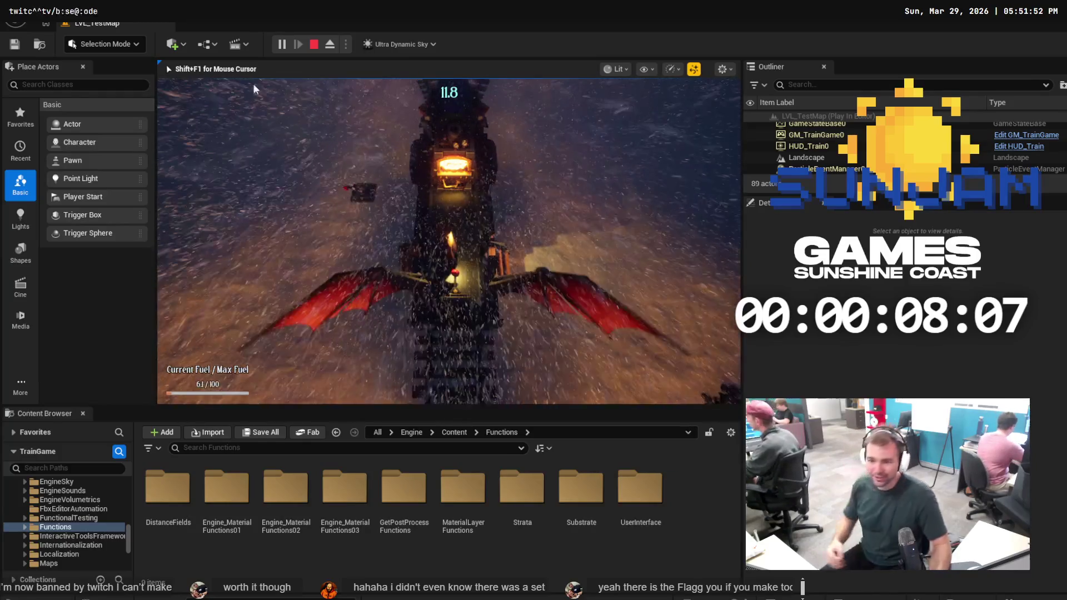
Stop the playtest after driving the train through the snowstorm
key(Escape)
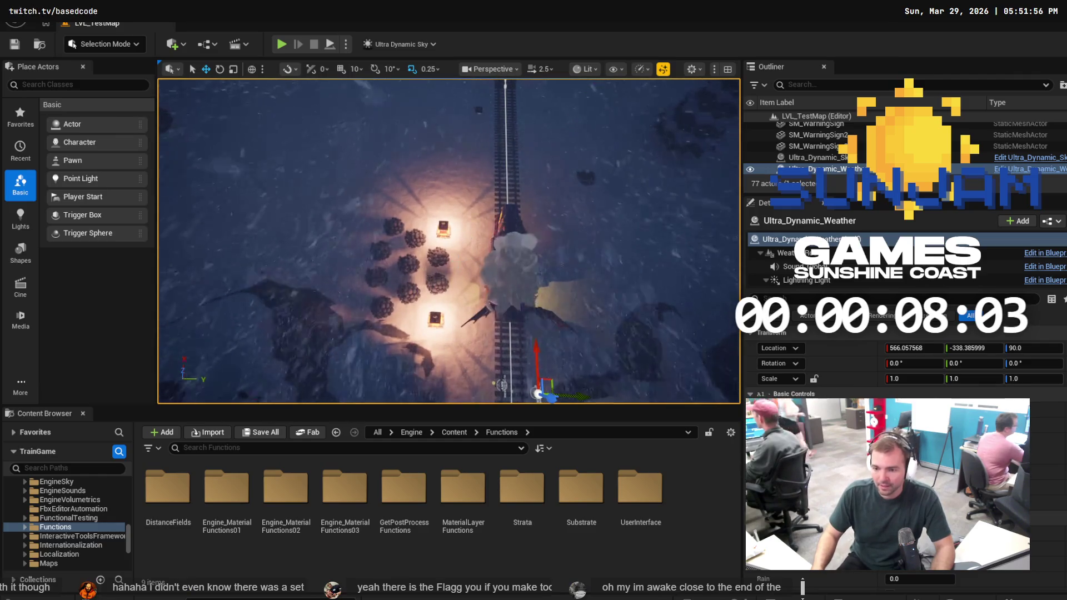
Hide the Ultra_Dynamic_Weather actor so the snow no longer obscures the viewport
click(438, 283)
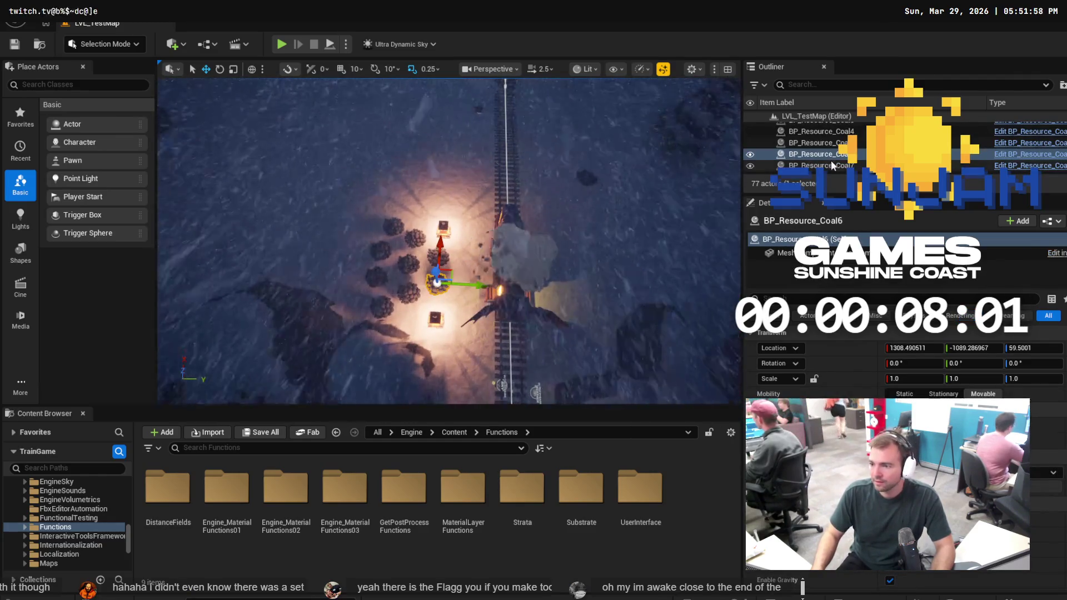
ctrl+click(486, 288)
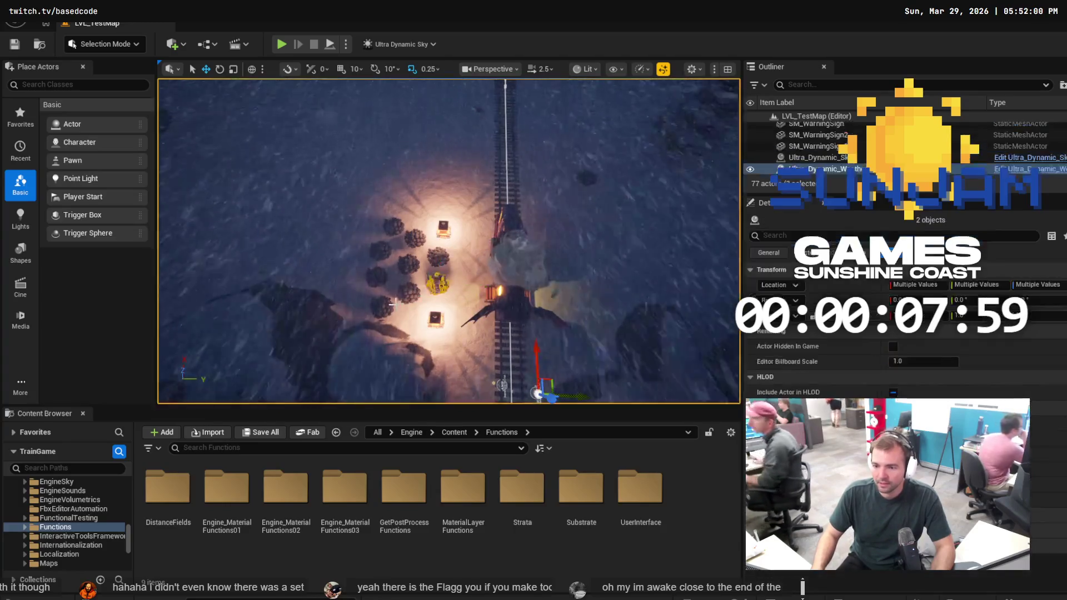
key(h)
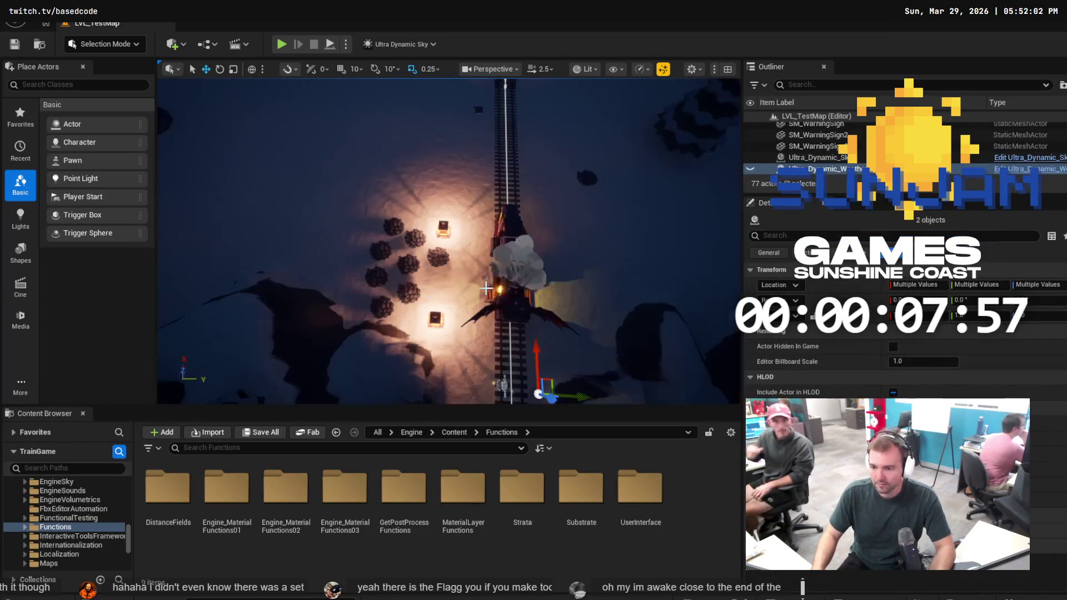
key(ctrl+z)
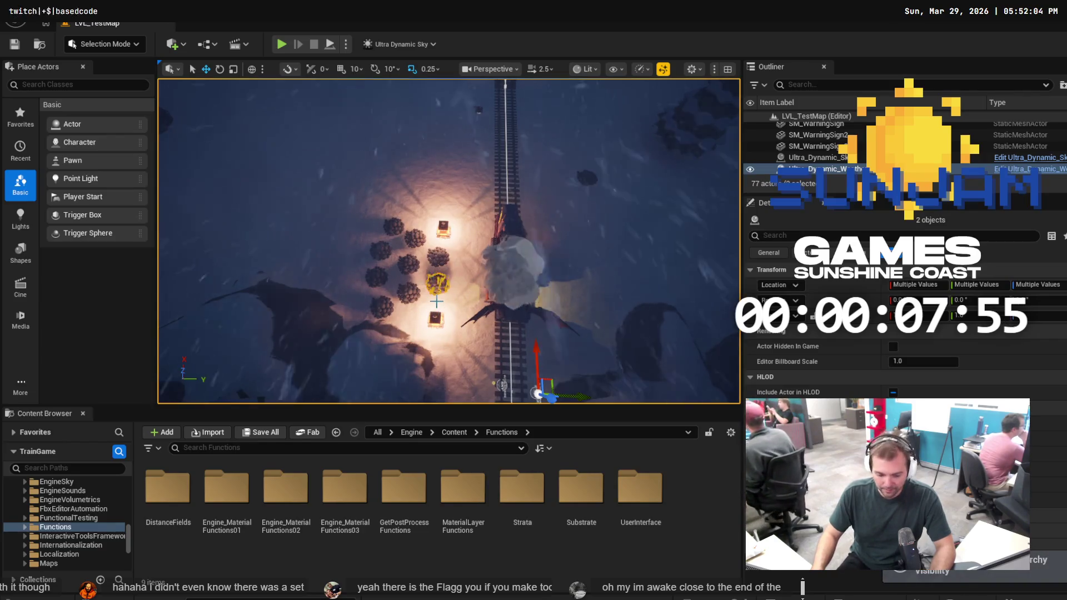
click(822, 169)
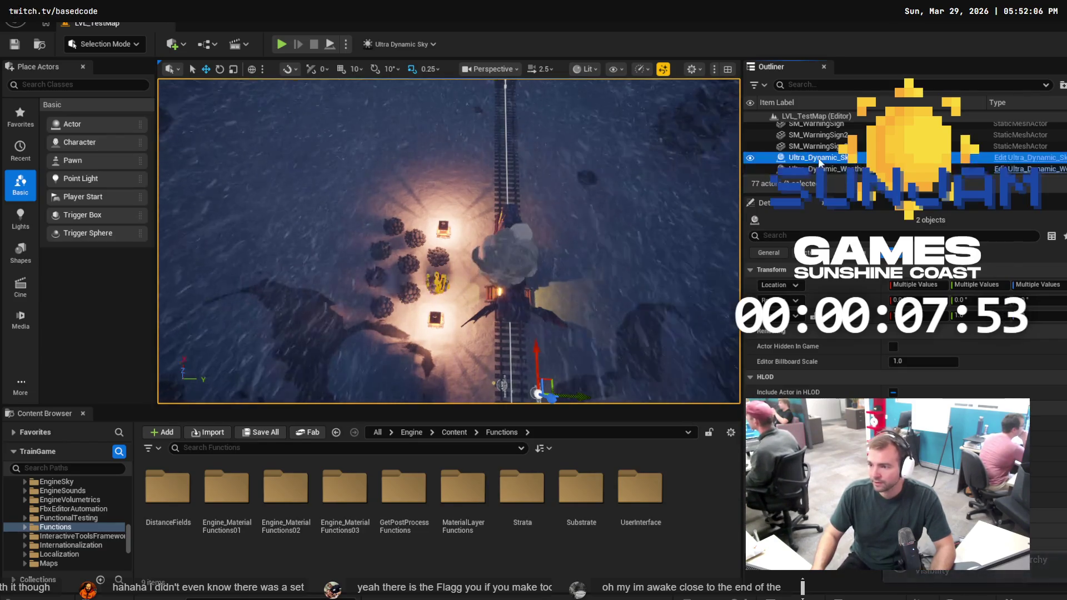
key(h)
Select the nine coal piles beside the track and both lanterns
click(440, 276)
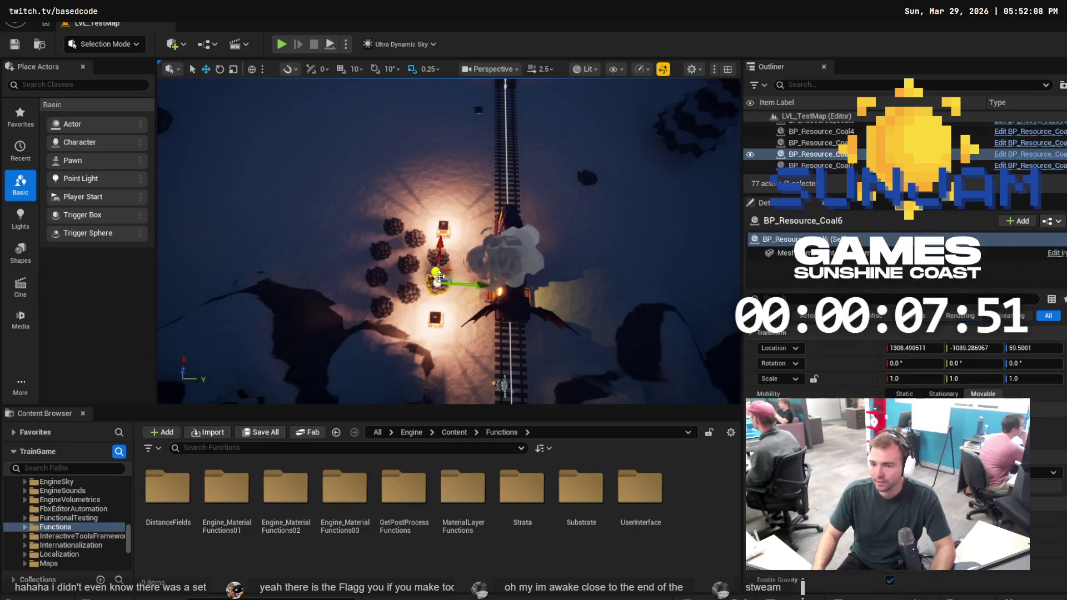
ctrl+click(431, 256)
ctrl+click(418, 237)
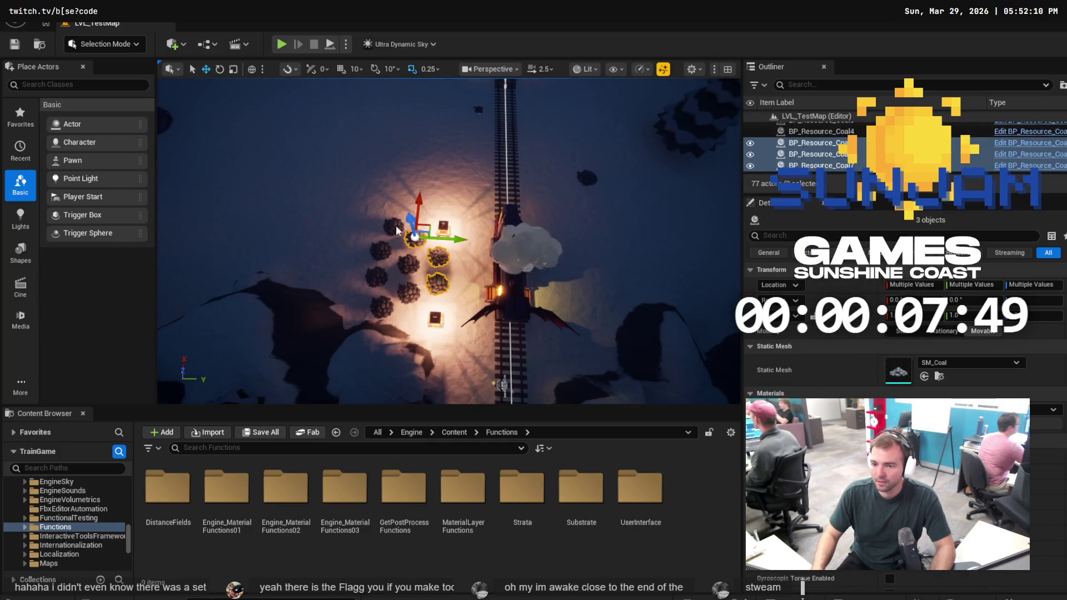
ctrl+click(394, 227)
ctrl+click(381, 250)
ctrl+click(375, 277)
ctrl+click(380, 307)
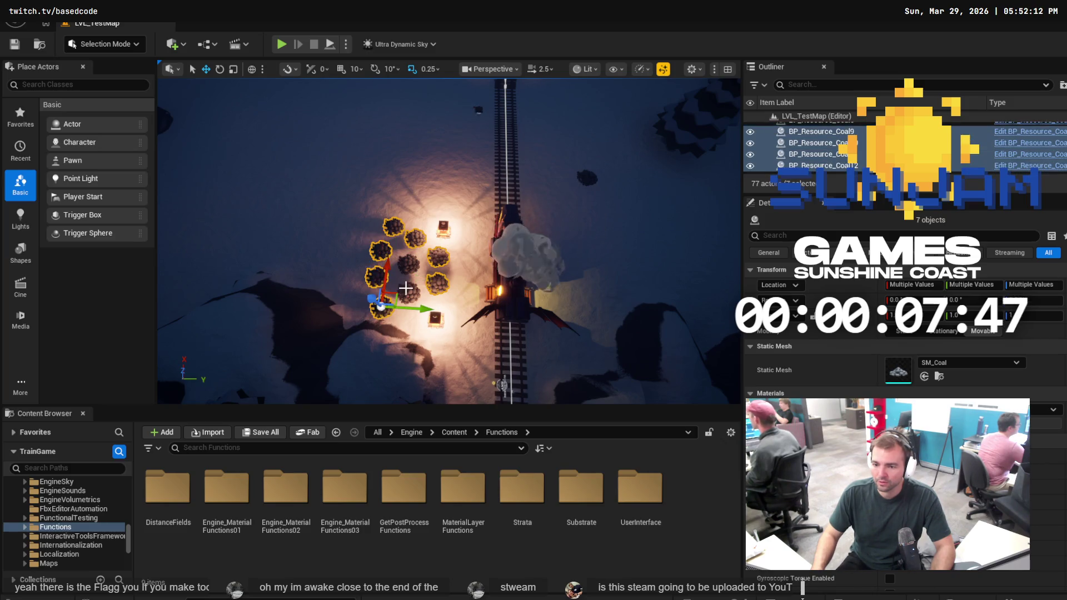
ctrl+click(415, 290)
ctrl+click(402, 262)
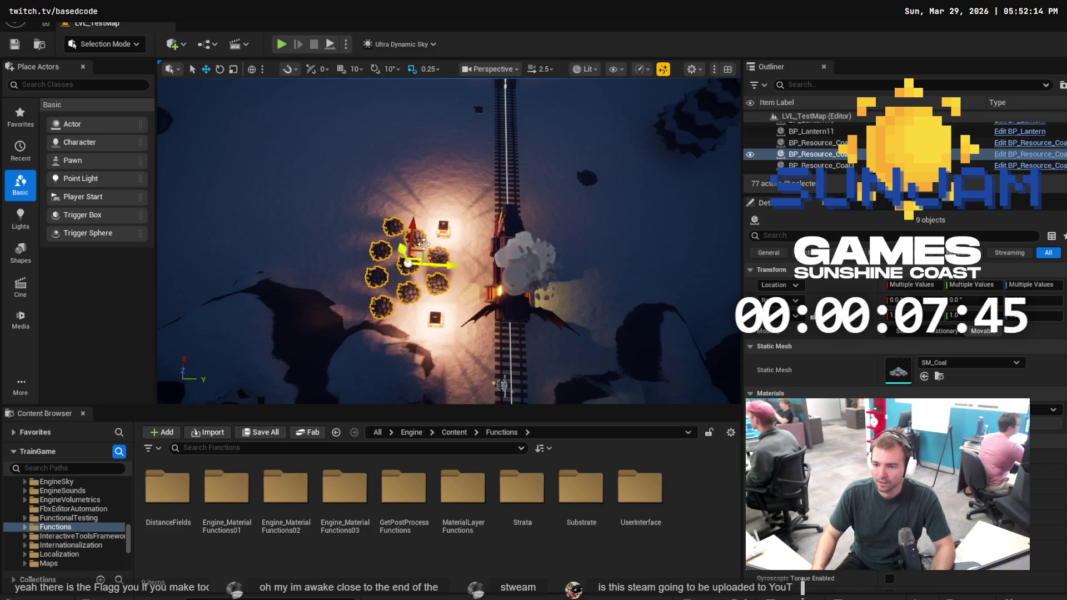
ctrl+click(443, 228)
ctrl+click(437, 319)
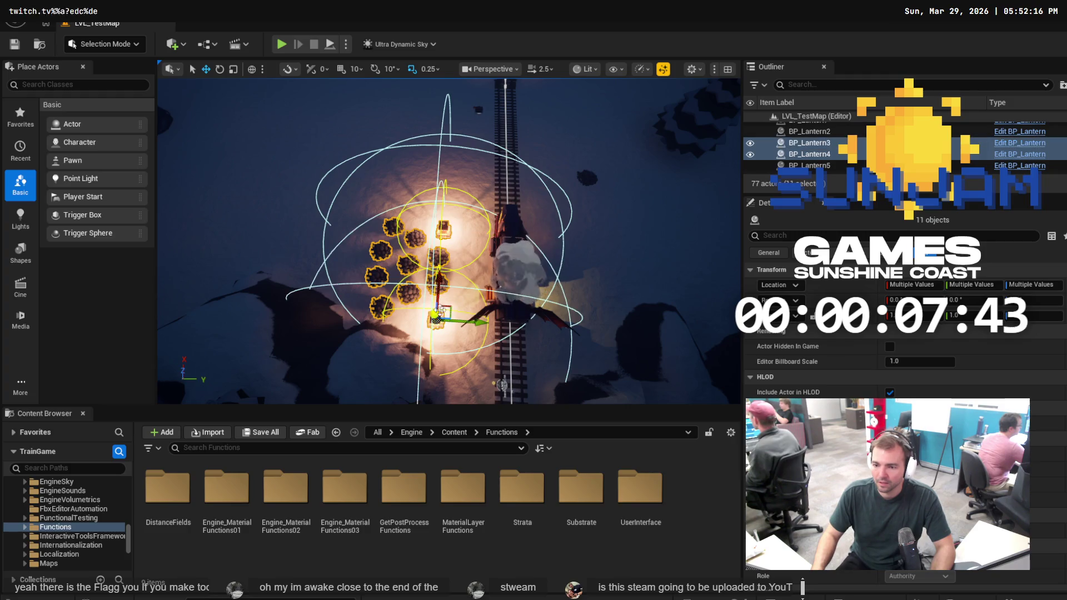
Move the coal and lantern group up the track beside the junction and playtest it
drag(439, 274, 428, 136)
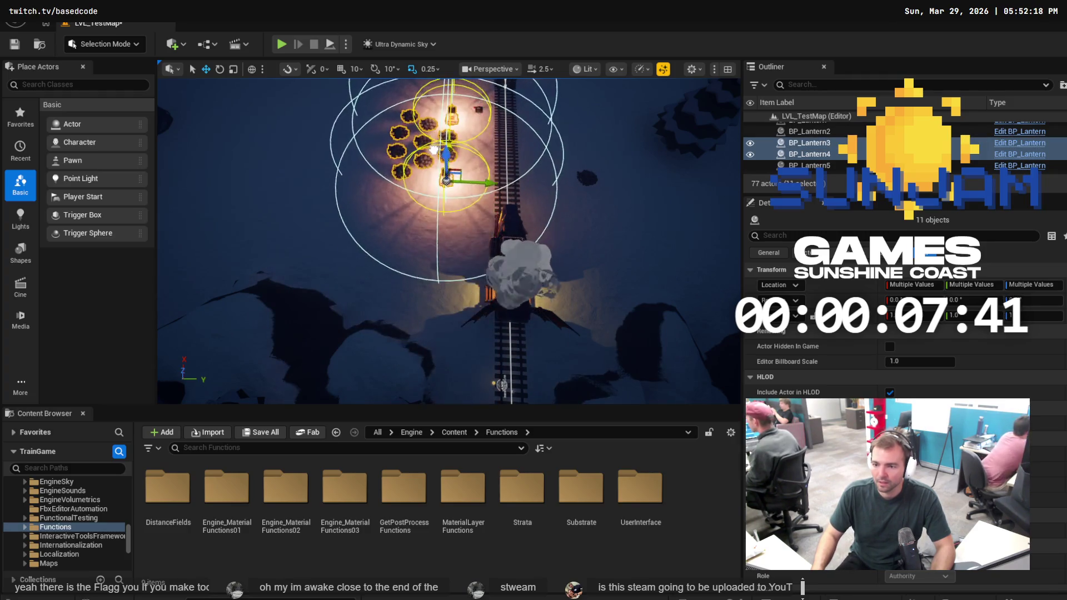
mouse_move(424, 179)
mouse_down()
mouse_move(445, 222)
mouse_move(547, 280)
mouse_move(471, 165)
mouse_up()
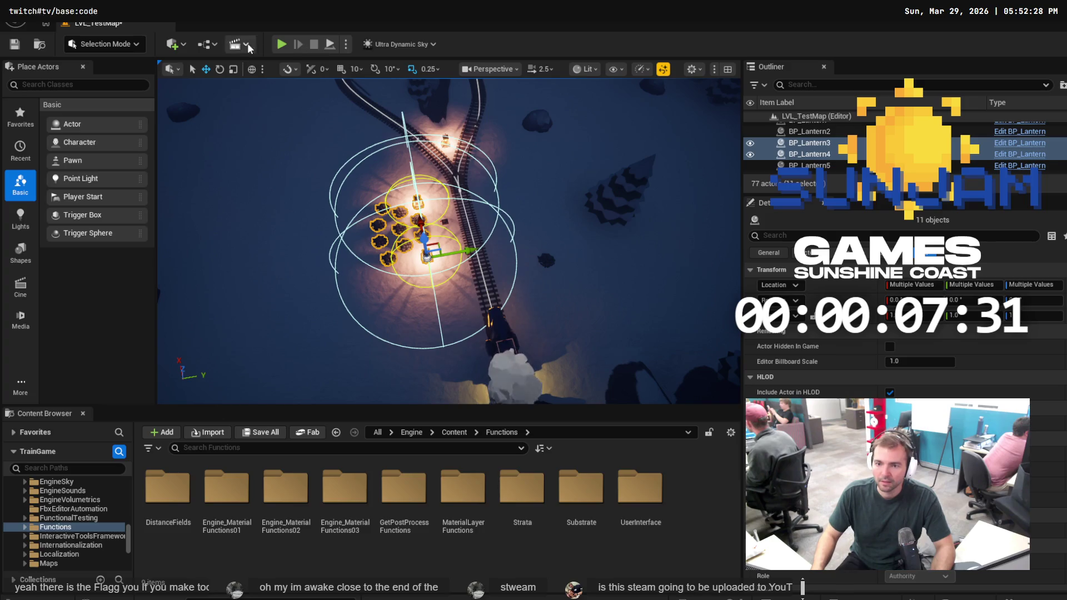
click(282, 44)
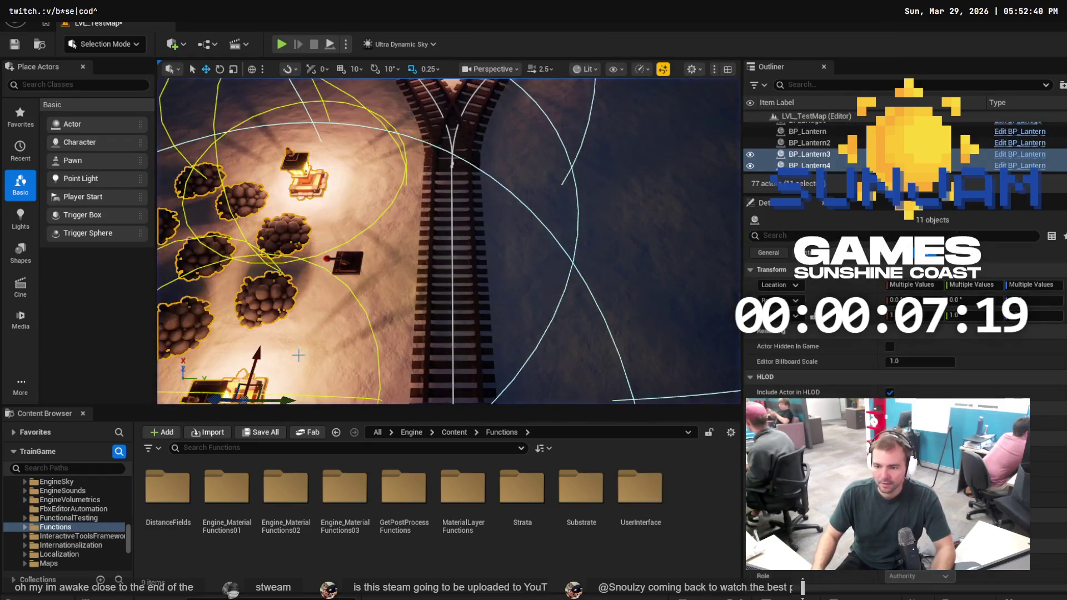
scroll(129, 523, up, 10)
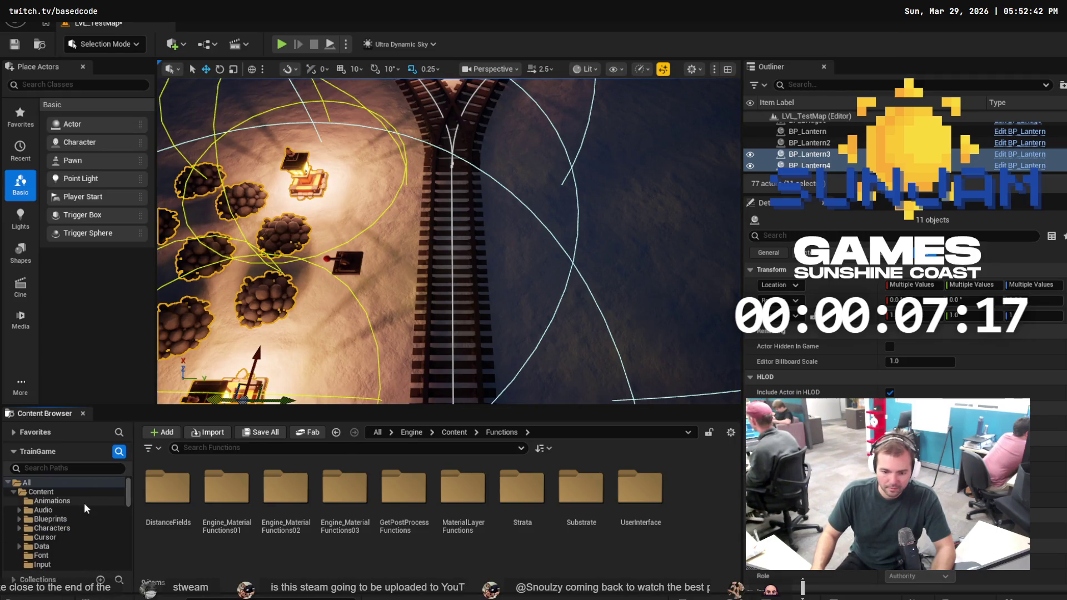
Open the BP_Train blueprint from Content/Blueprints and maximize its window
click(55, 519)
double_click(451, 485)
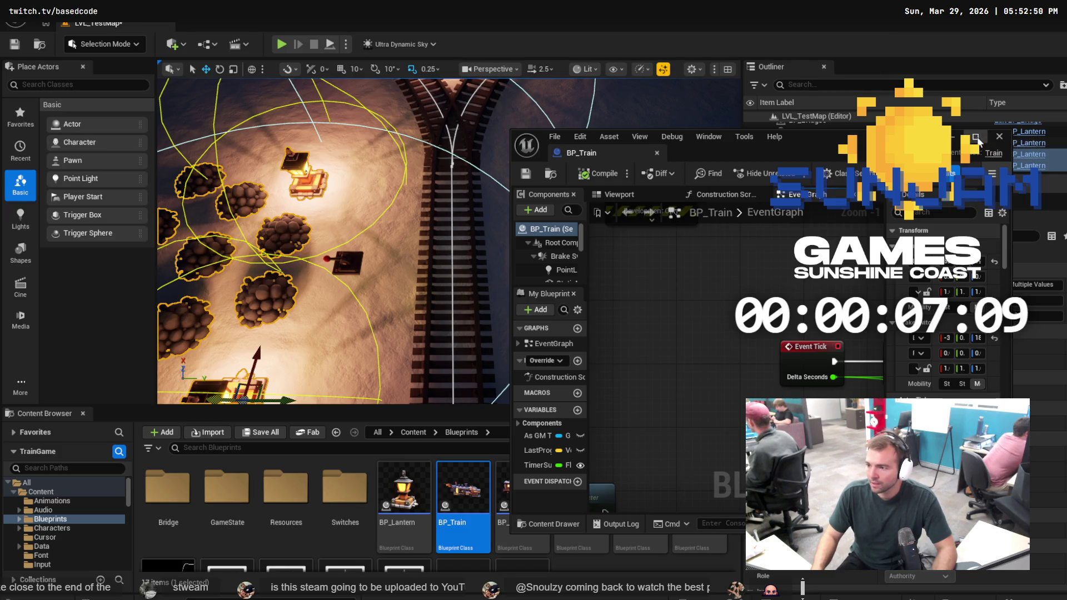
click(976, 136)
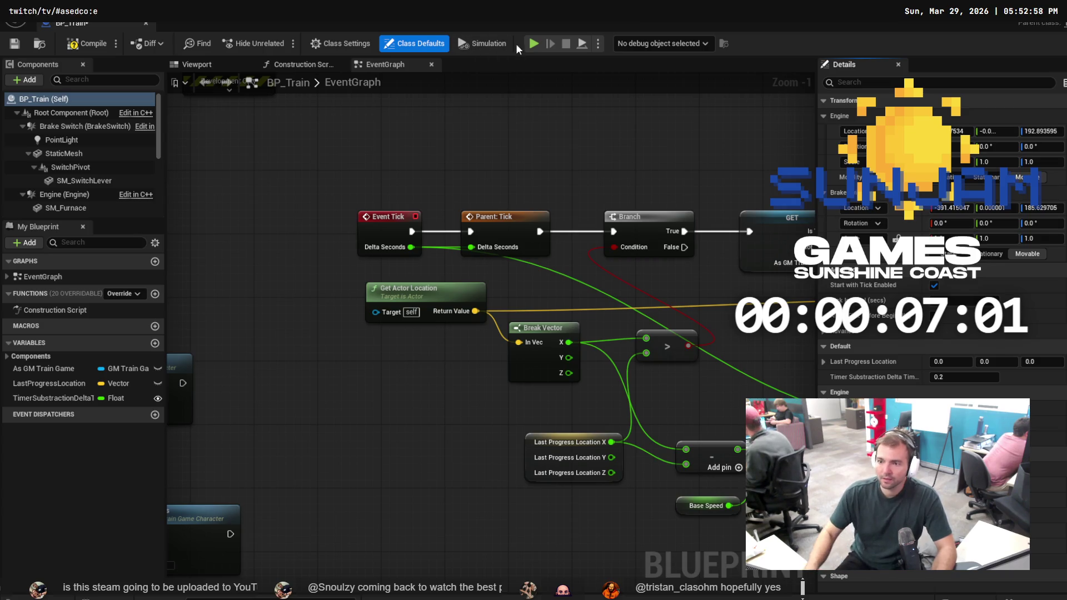
Simulate the train blueprint briefly, then start a Play-In-Editor run of the level
click(533, 36)
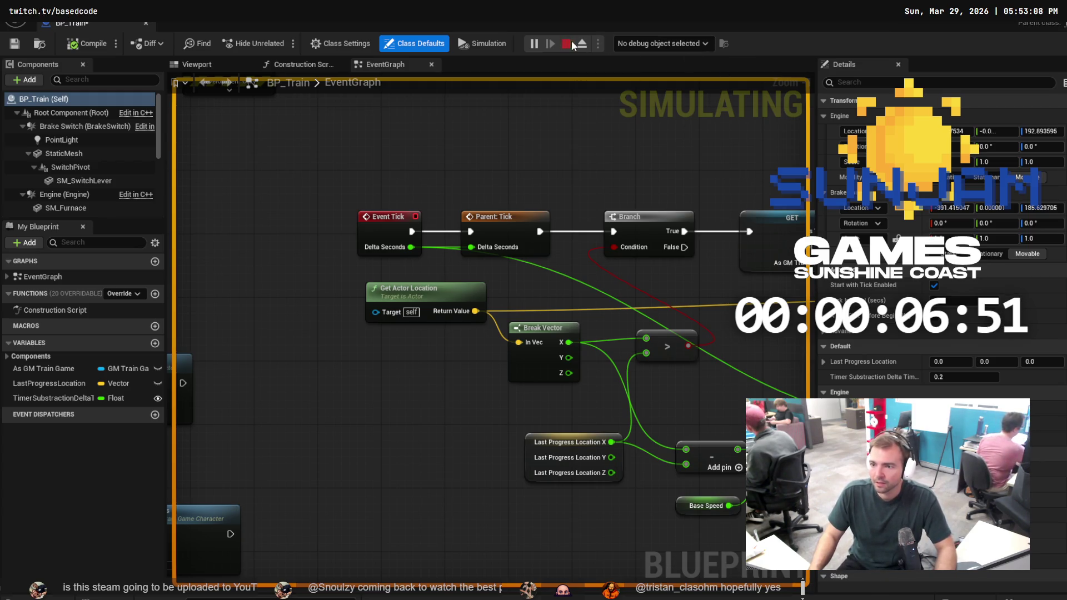
click(571, 42)
click(534, 43)
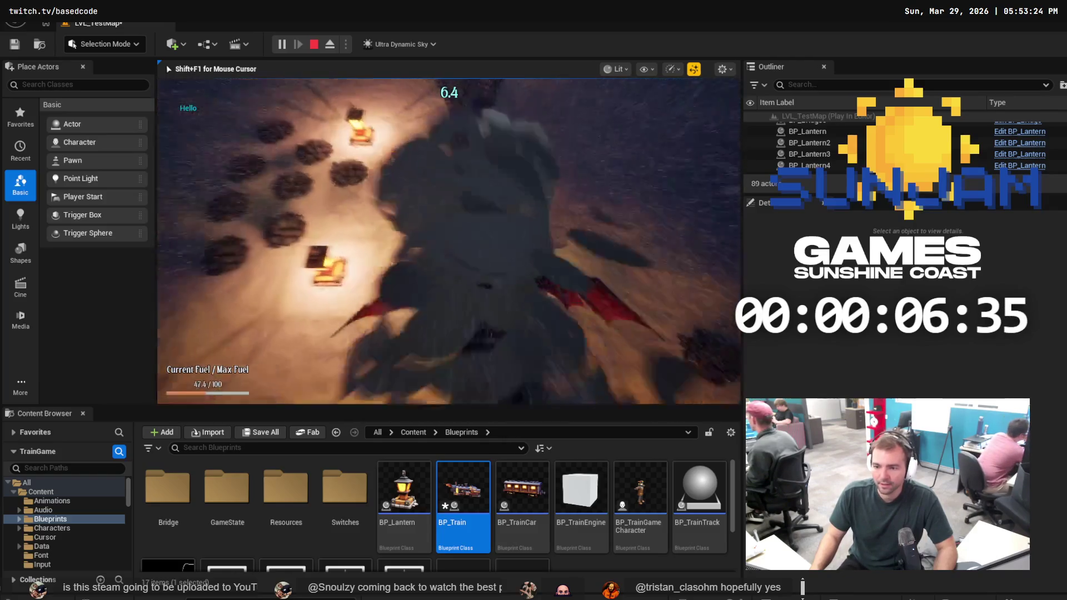
Stop Play-In-Editor with Esc to return to LVL_TestMap's junction view
key(Escape)
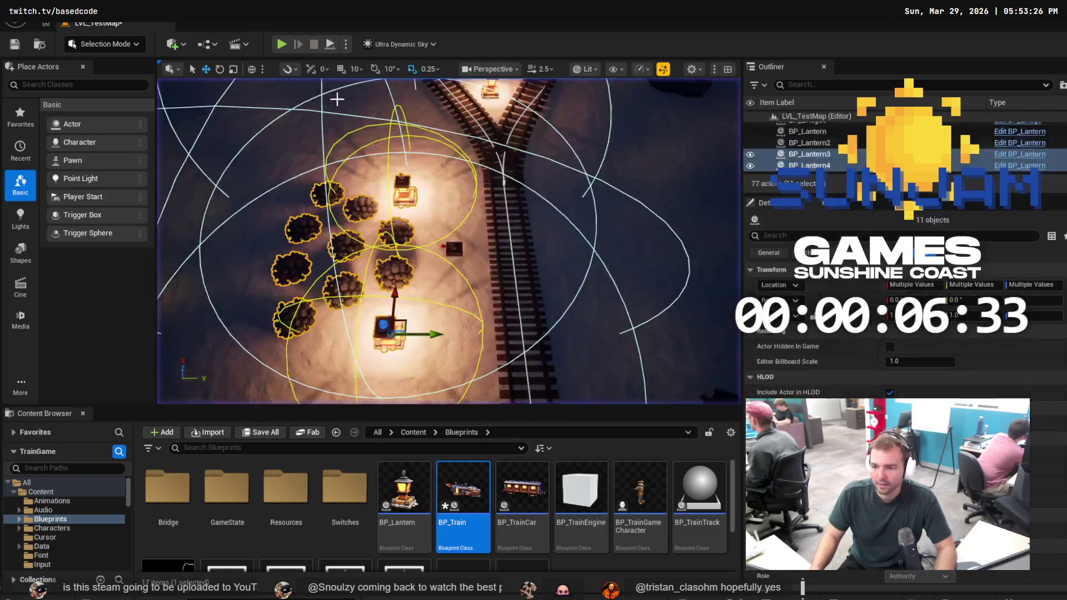
Move BP_TG_Switch closer to the rails, lower it slightly, and save the level
click(455, 253)
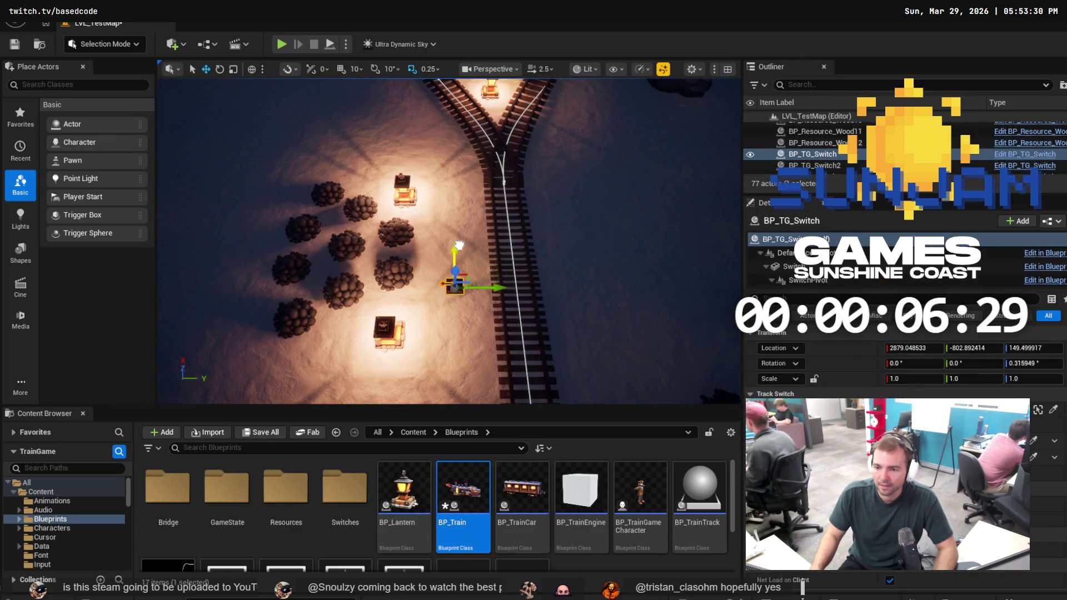
drag(454, 274, 451, 227)
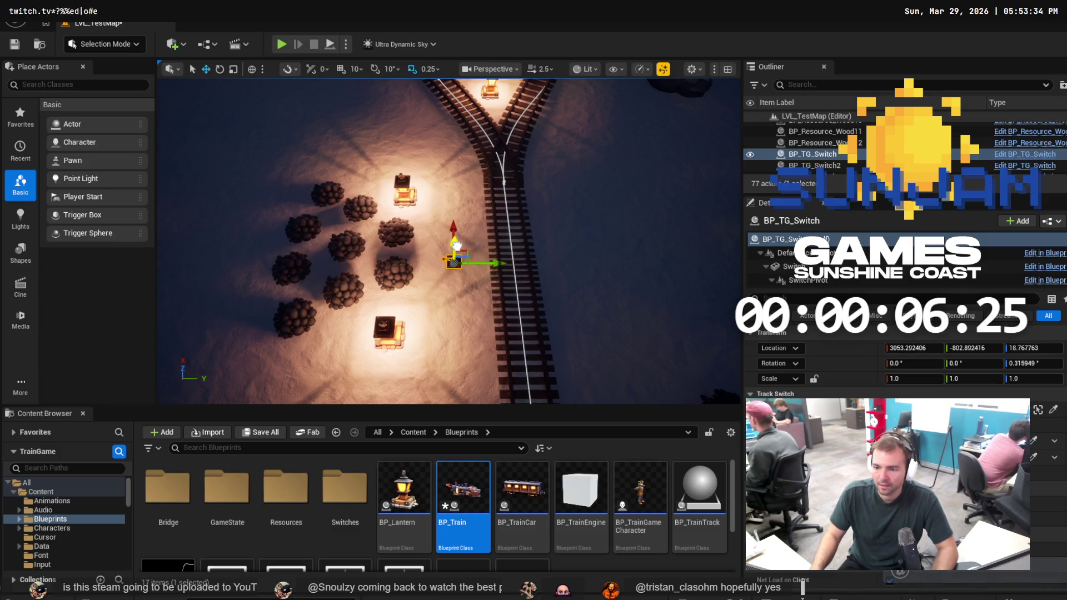
drag(458, 246, 462, 248)
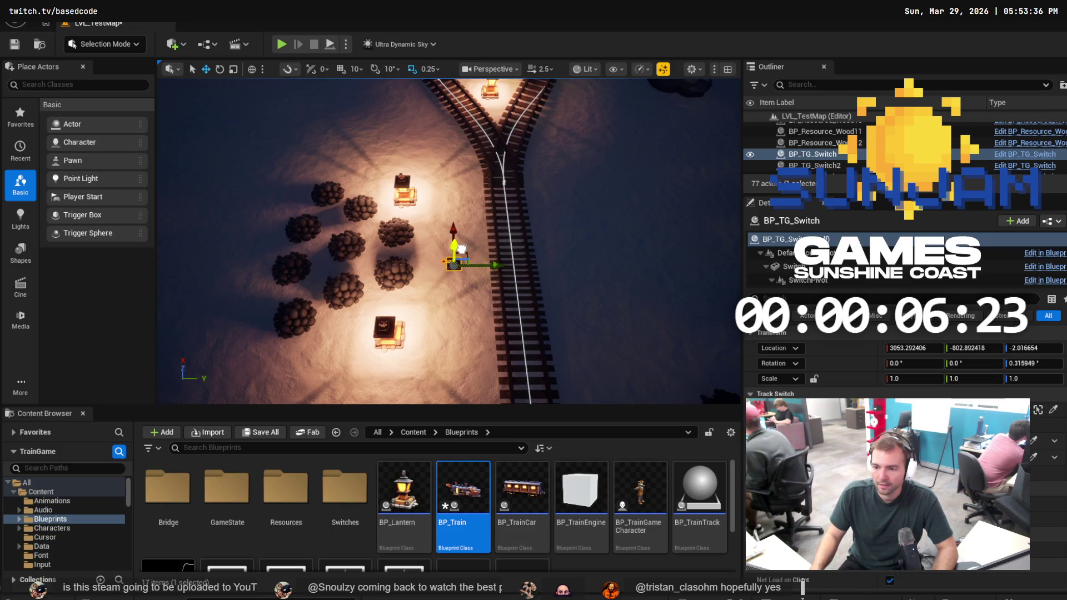
key(ctrl+s)
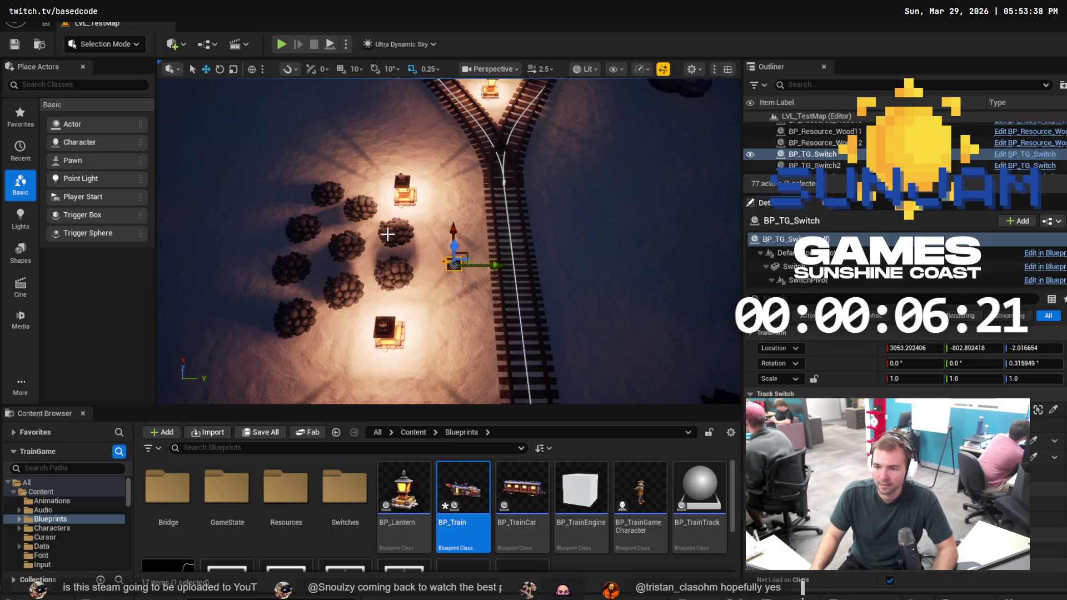
Focus a low view on a coal pile near the lanterns and launch a playtest
click(398, 233)
key(f)
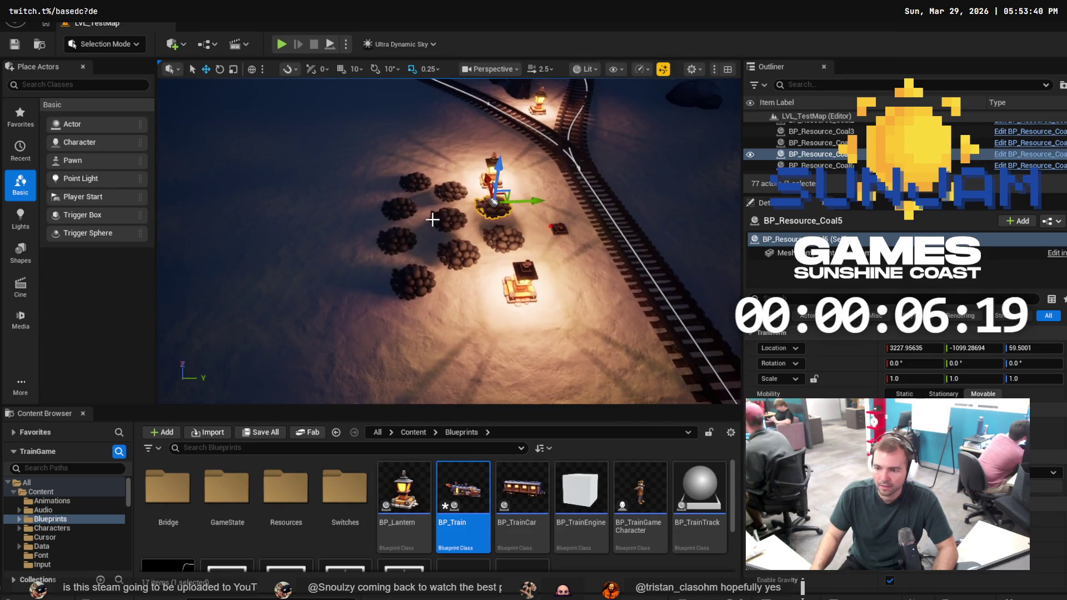
mouse_move(466, 208)
mouse_down()
mouse_move(469, 167)
mouse_move(469, 200)
mouse_move(485, 212)
mouse_up()
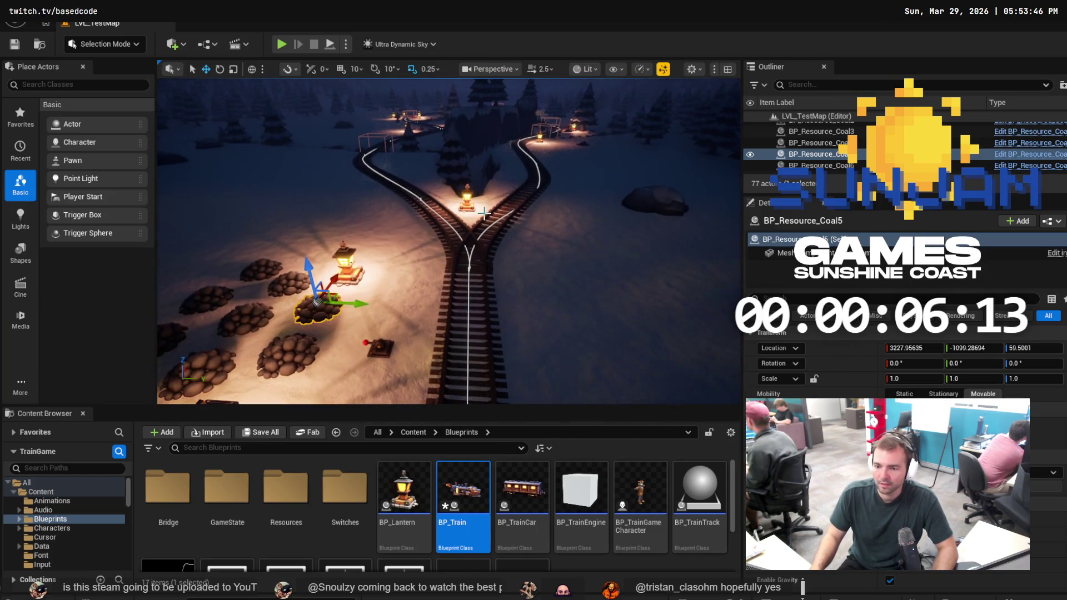
click(281, 45)
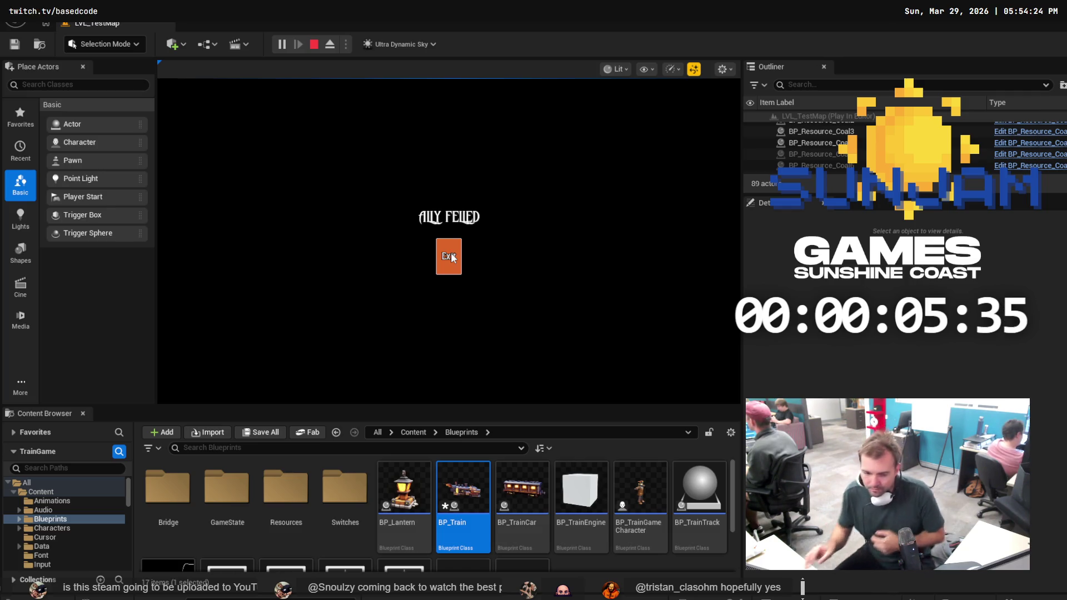
Switch from the ALLY FELLED game-over screen over to Visual Studio Code
key(alt+Tab)
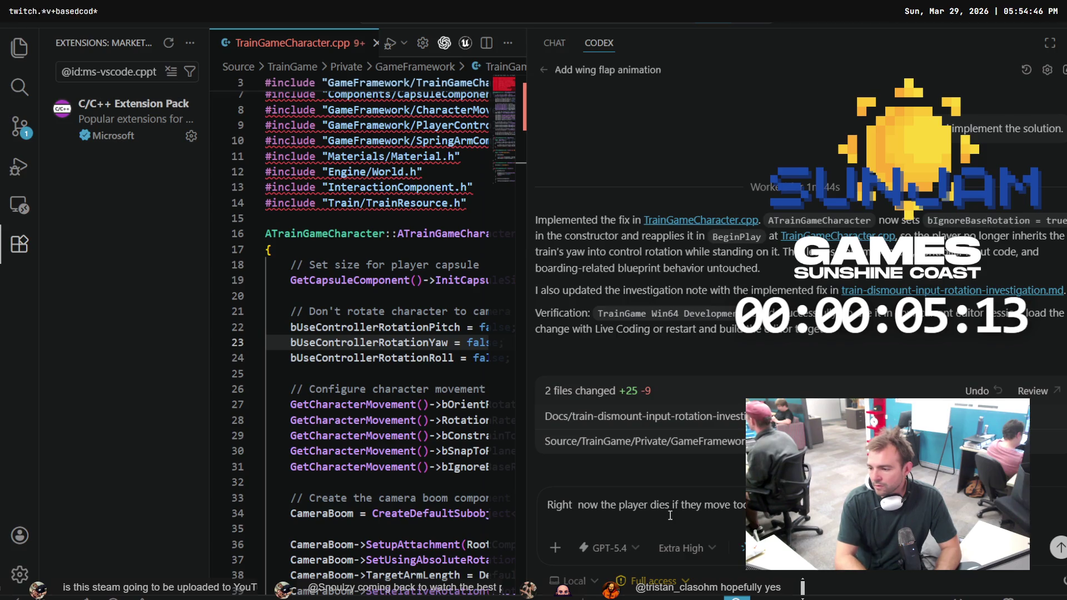
Send Codex the prompt about the player dying when moving too slowly, then return to Unreal
key(Return)
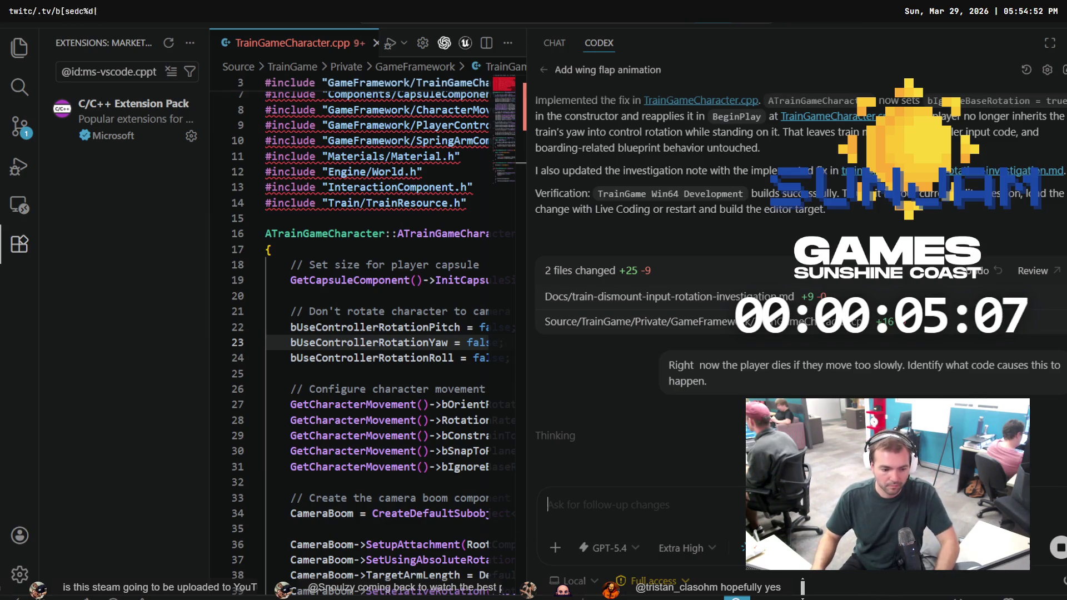
key(alt+Tab)
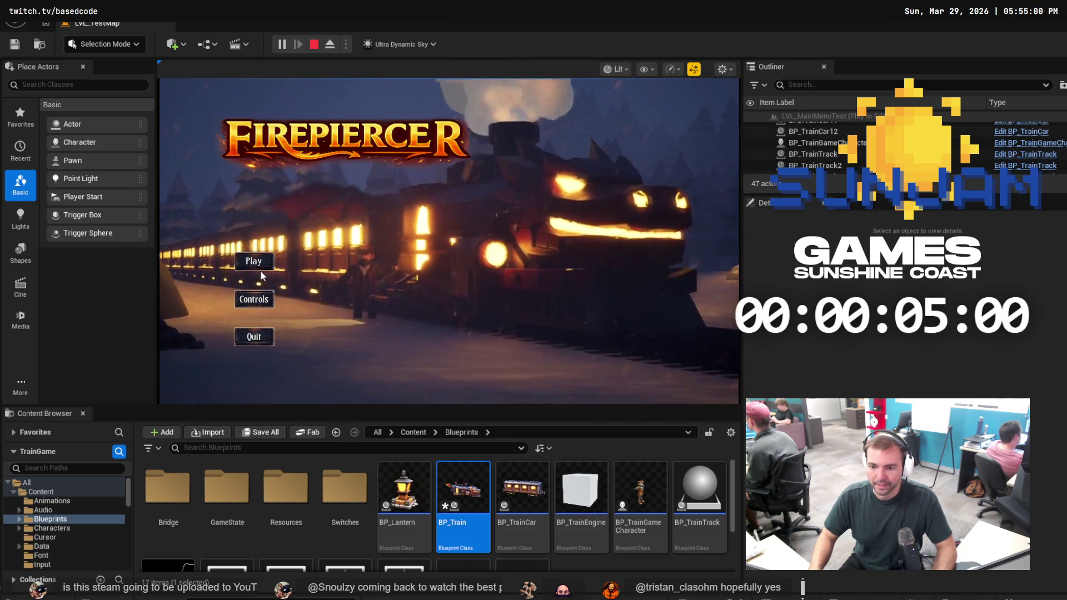
Exit the game-over screen, review LVL_TestMap's local changes in Fork, and return to the track view
click(264, 260)
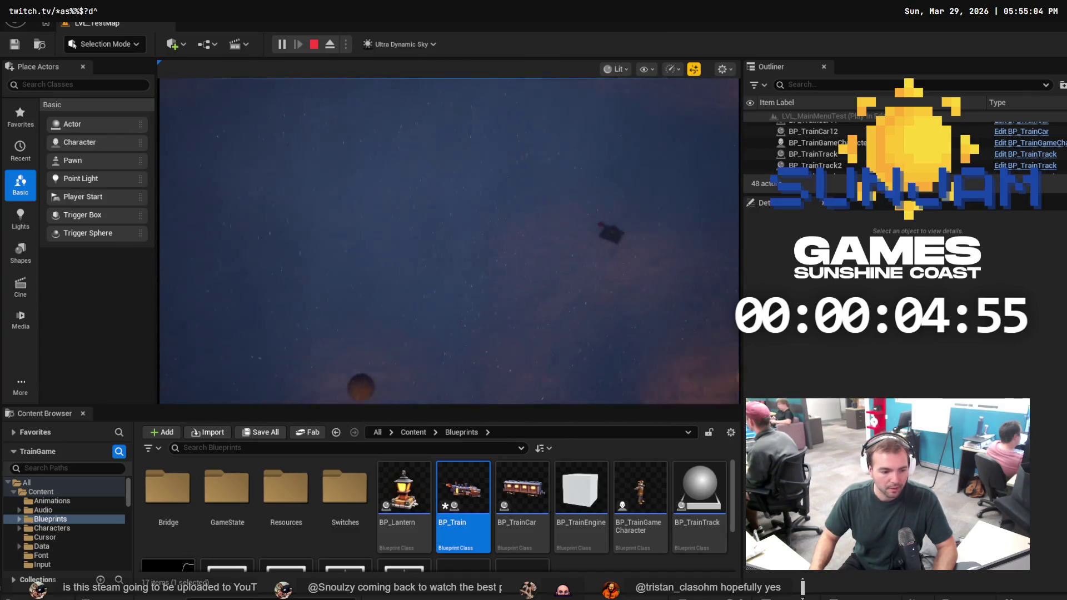
key(alt+Tab)
click(78, 72)
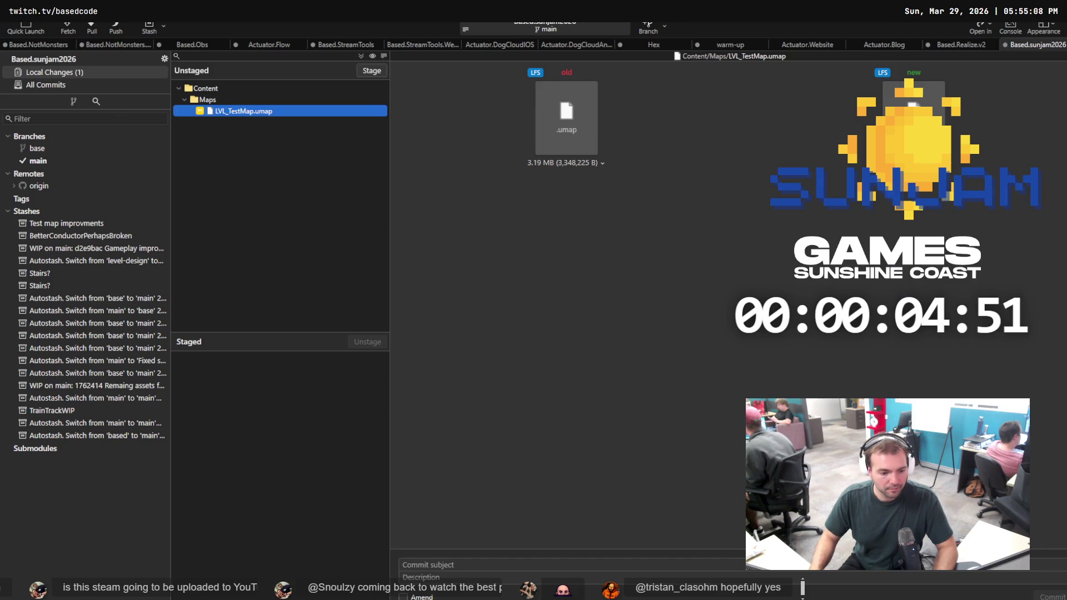
key(alt+Tab)
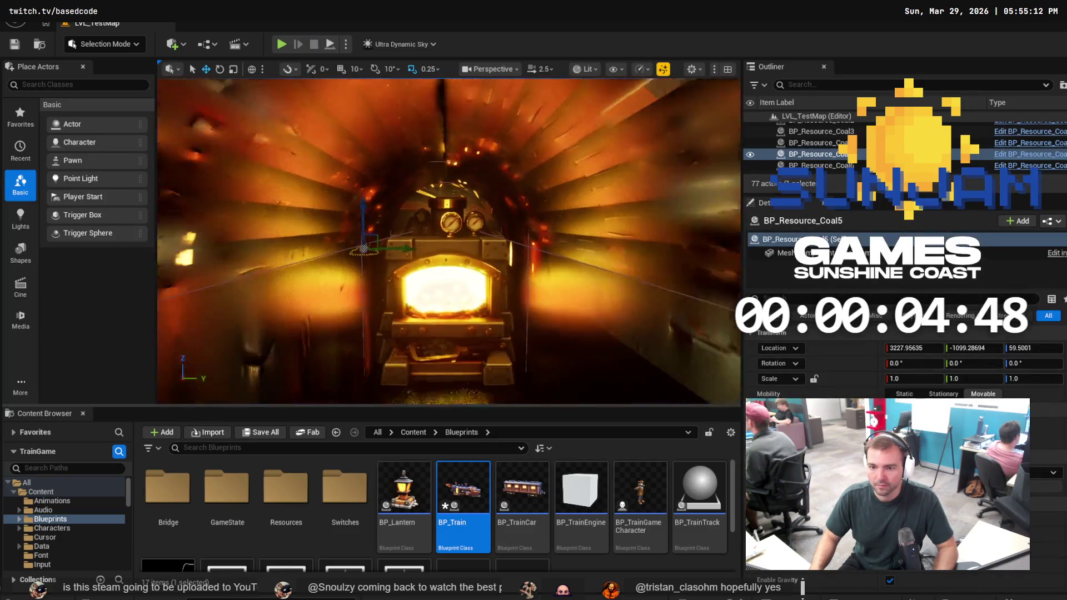
mouse_move(505, 215)
mouse_down()
mouse_move(474, 243)
mouse_move(450, 229)
mouse_up()
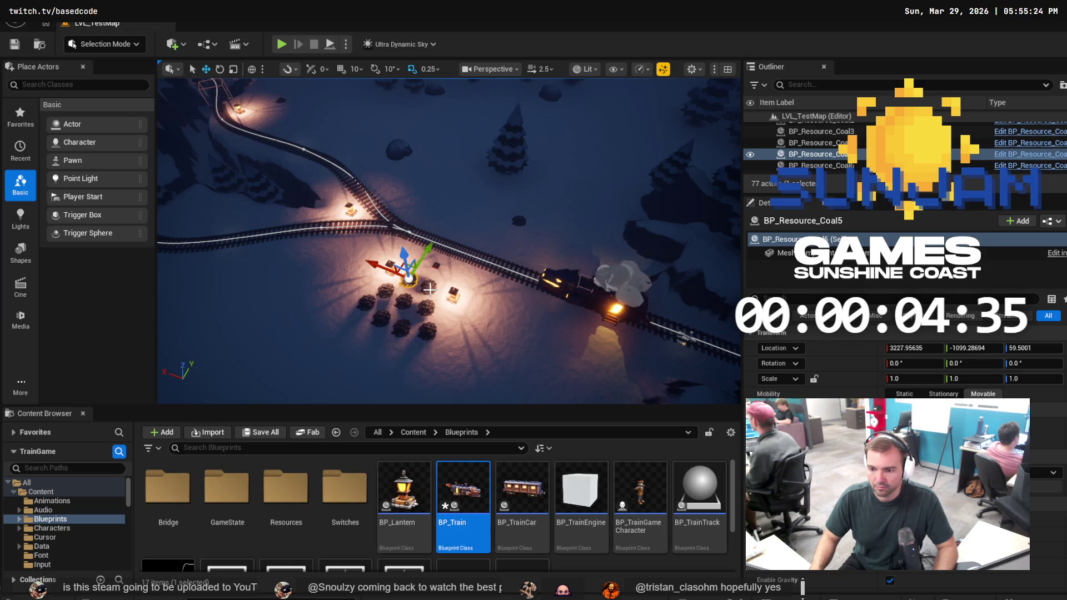
Move six coal piles, the track switch and two lanterns together toward the track, then open BP_Train
ctrl+click(431, 287)
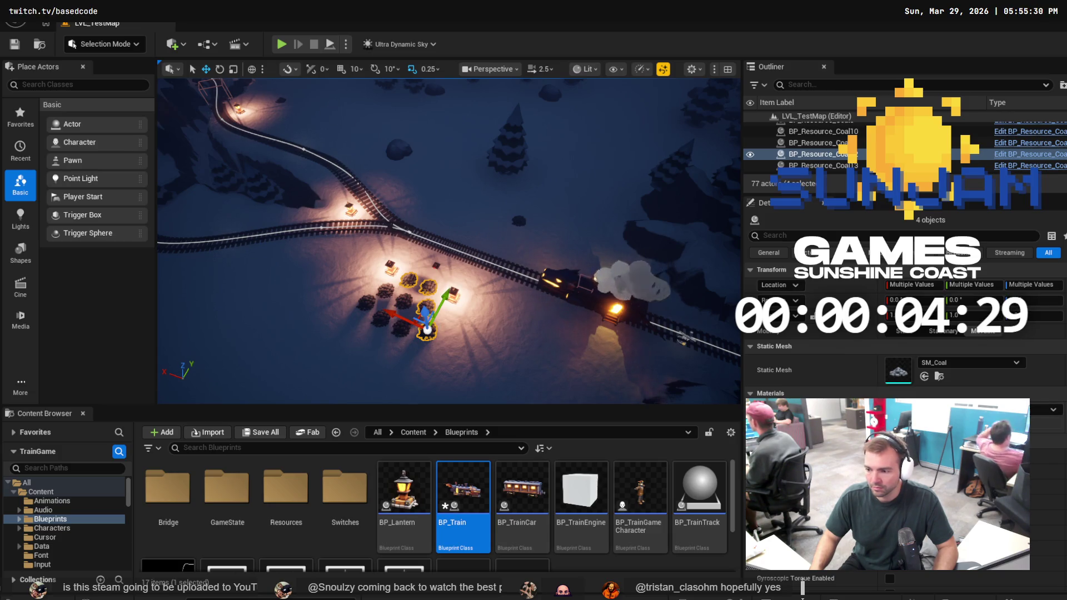
ctrl+click(402, 329)
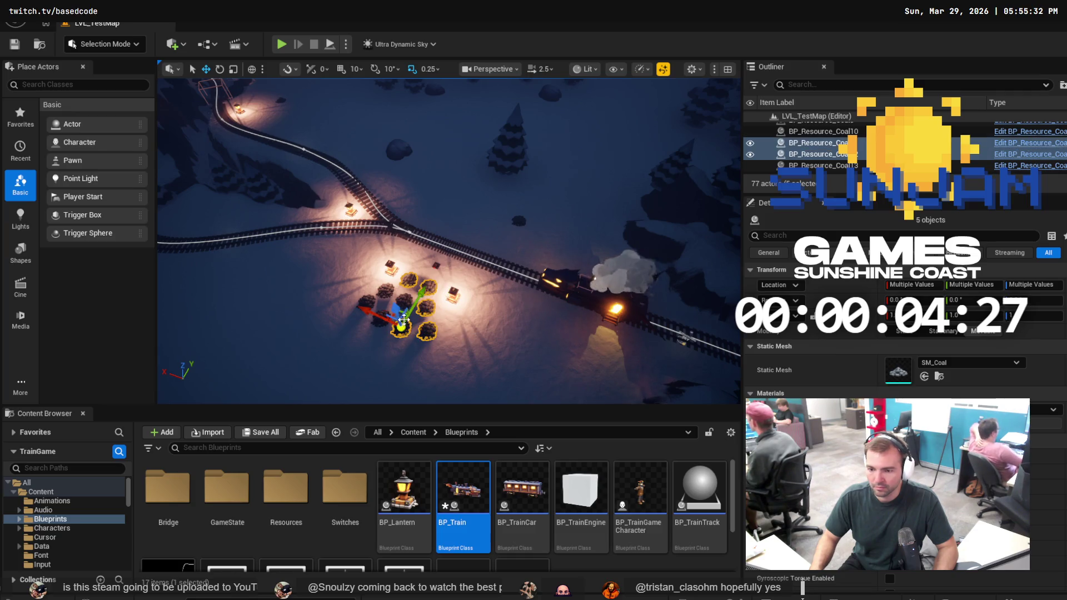
ctrl+click(400, 300)
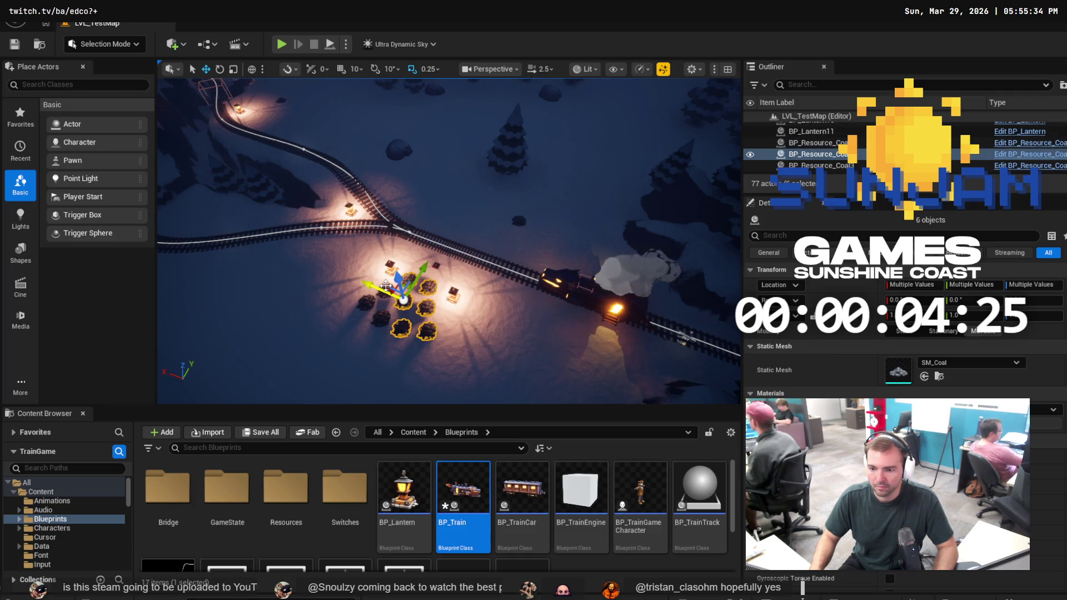
ctrl+click(380, 296)
ctrl+click(369, 304)
ctrl+click(381, 317)
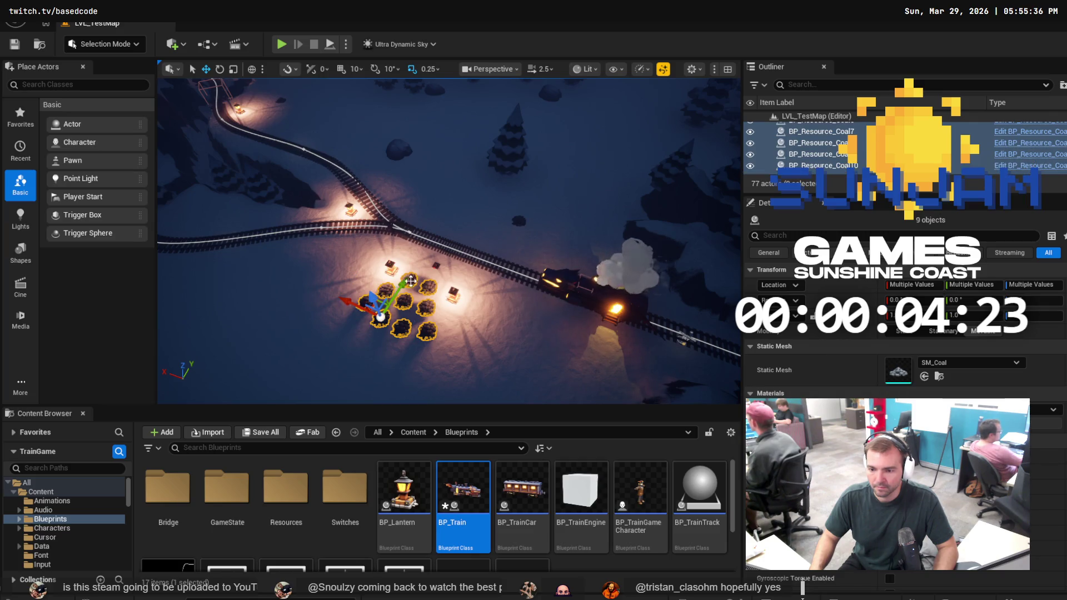
ctrl+click(438, 264)
ctrl+click(391, 272)
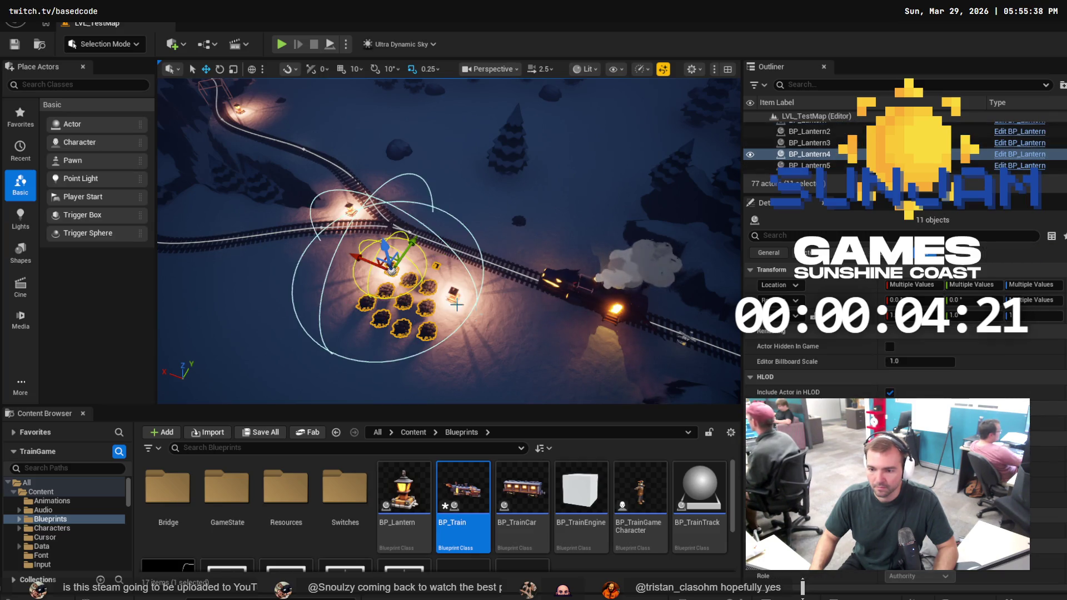
ctrl+click(454, 302)
drag(419, 285, 449, 295)
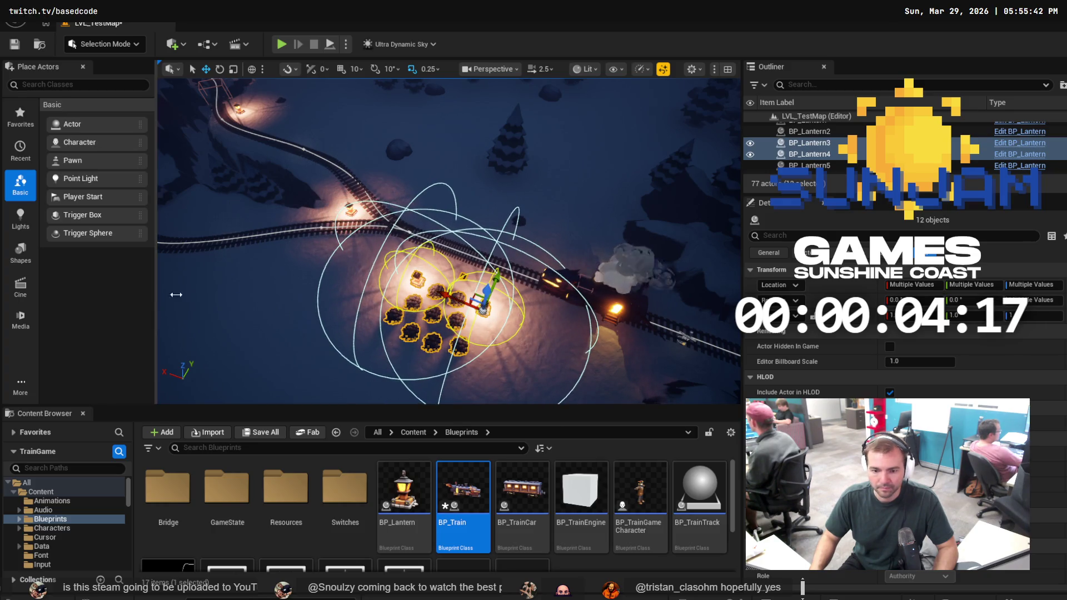
double_click(467, 492)
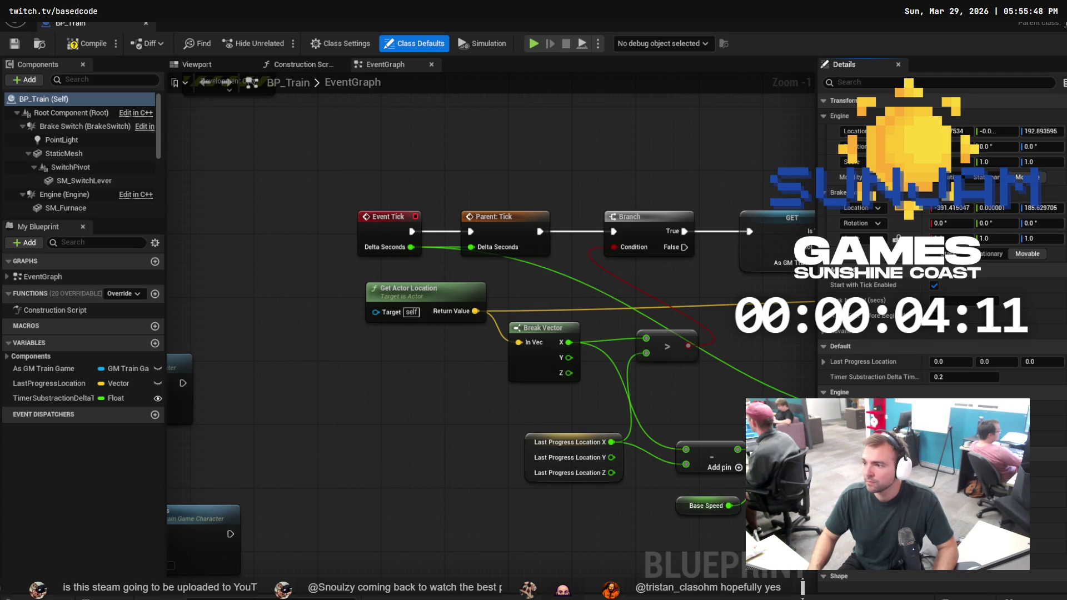
Return to the level editor and run a short playtest
key(alt+Tab)
click(280, 45)
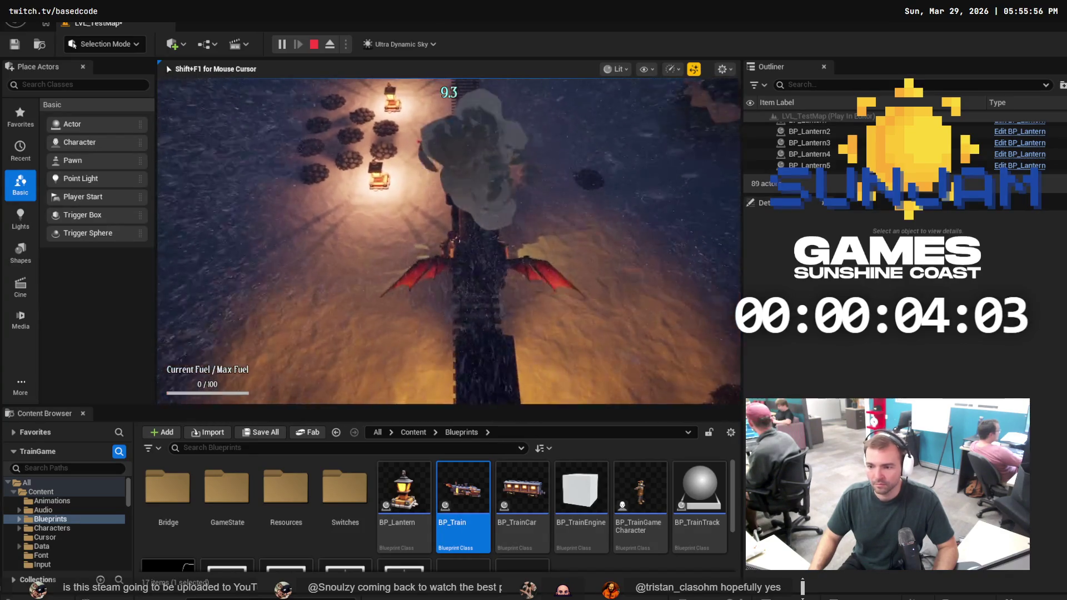
key(Escape)
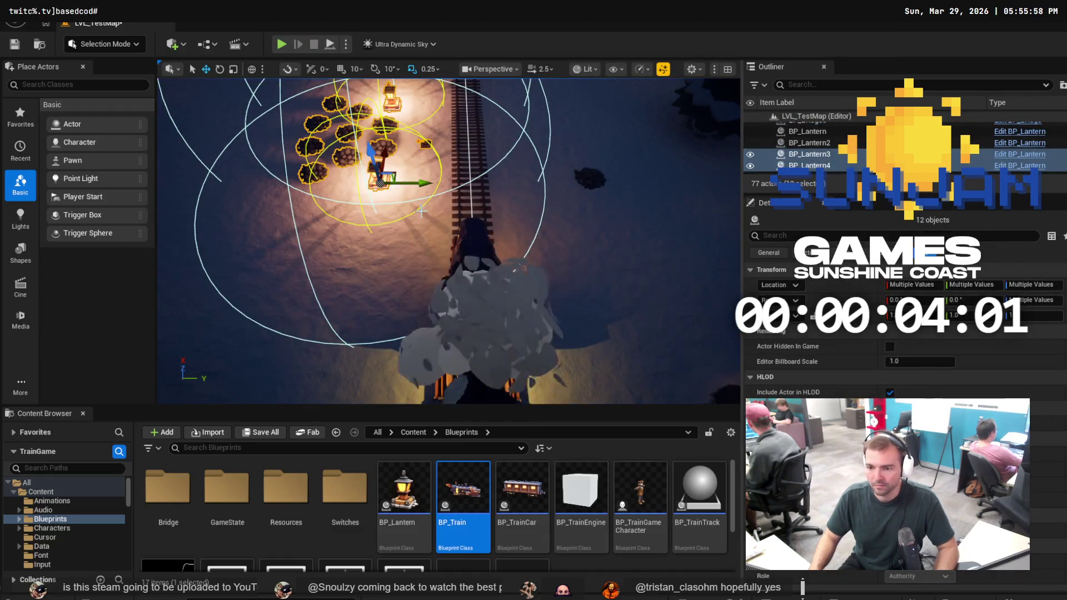
Run a second, longer playtest, then select BP_Train.uasset and LVL_TestMap.umap in Fork
key(alt+p)
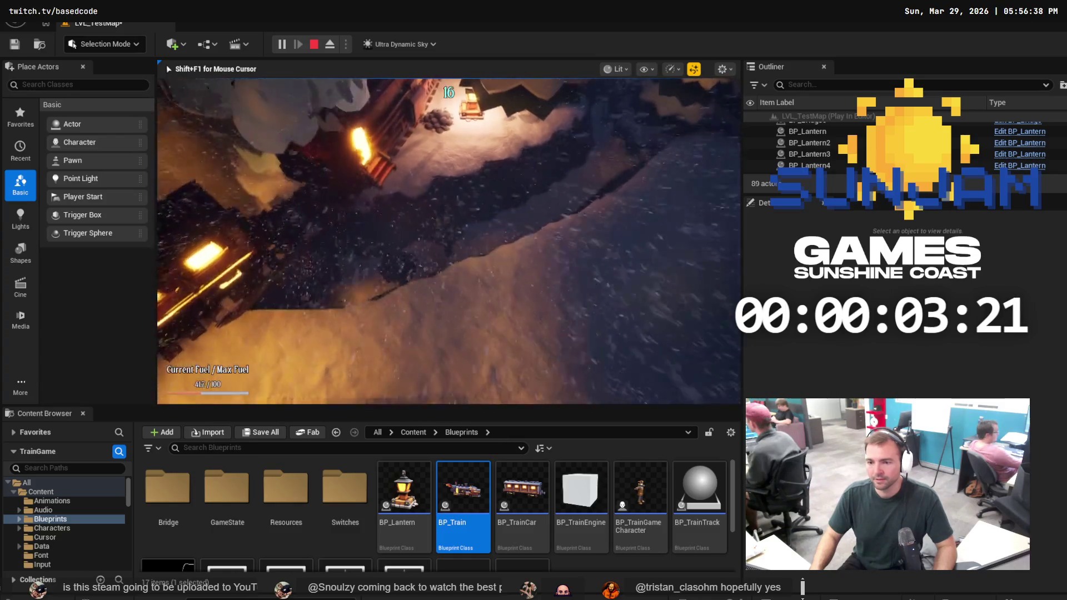
key(Escape)
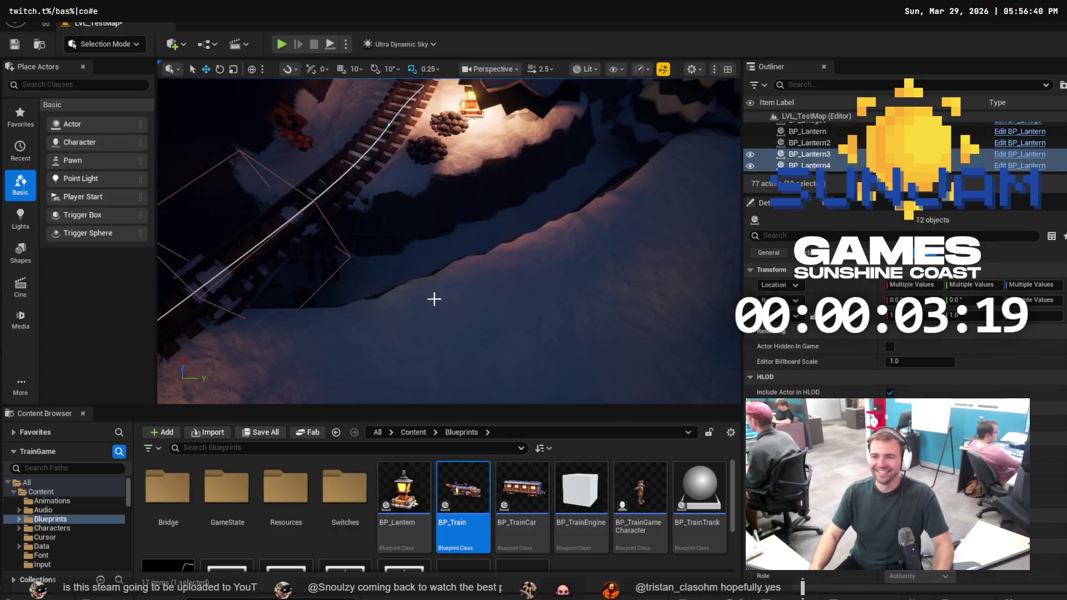
drag(505, 231, 490, 223)
drag(286, 323, 286, 323)
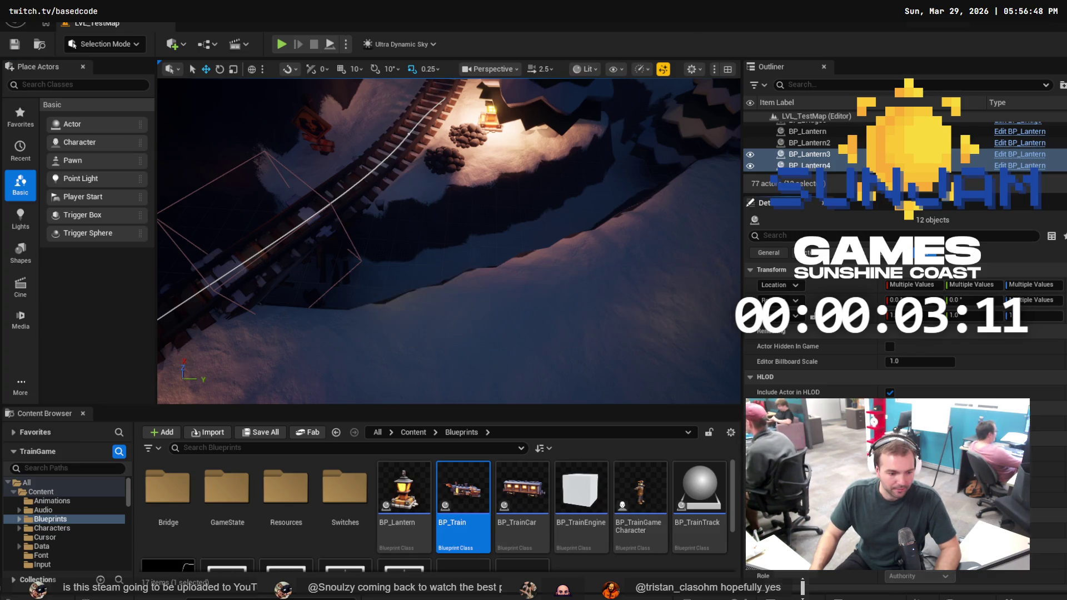
key(alt+Tab)
ctrl+click(269, 108)
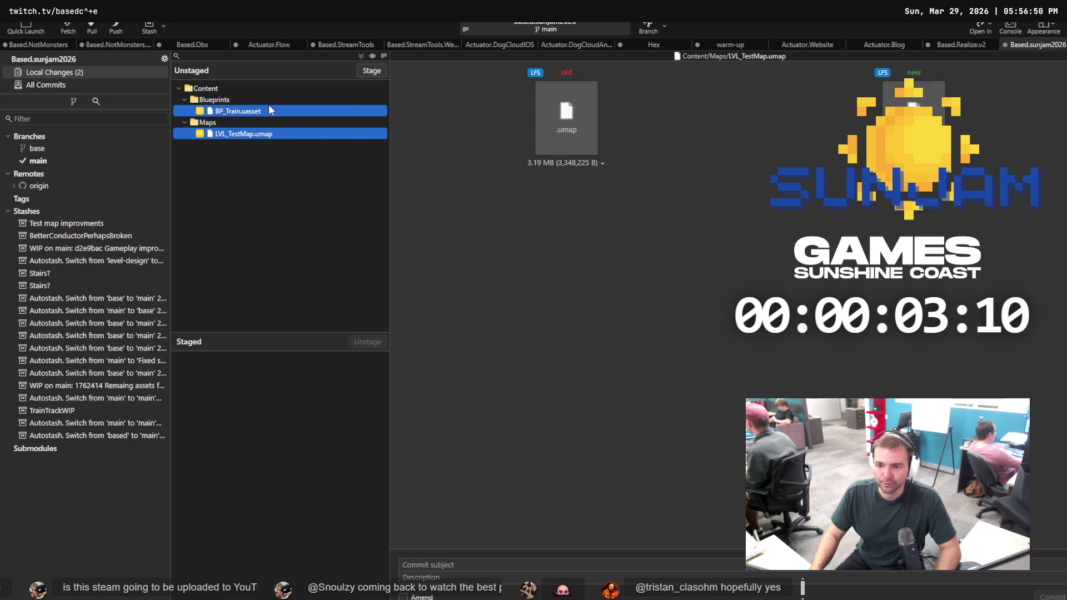
Stage both files and commit them as 'Adjust strating resources and location for new in-train spot.'
click(369, 71)
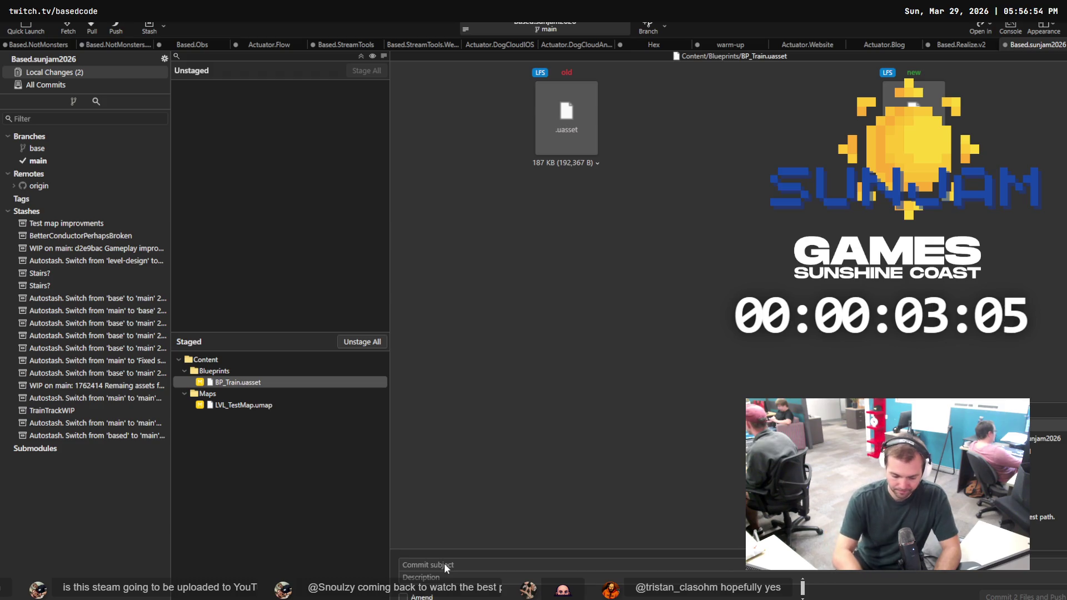
click(445, 564)
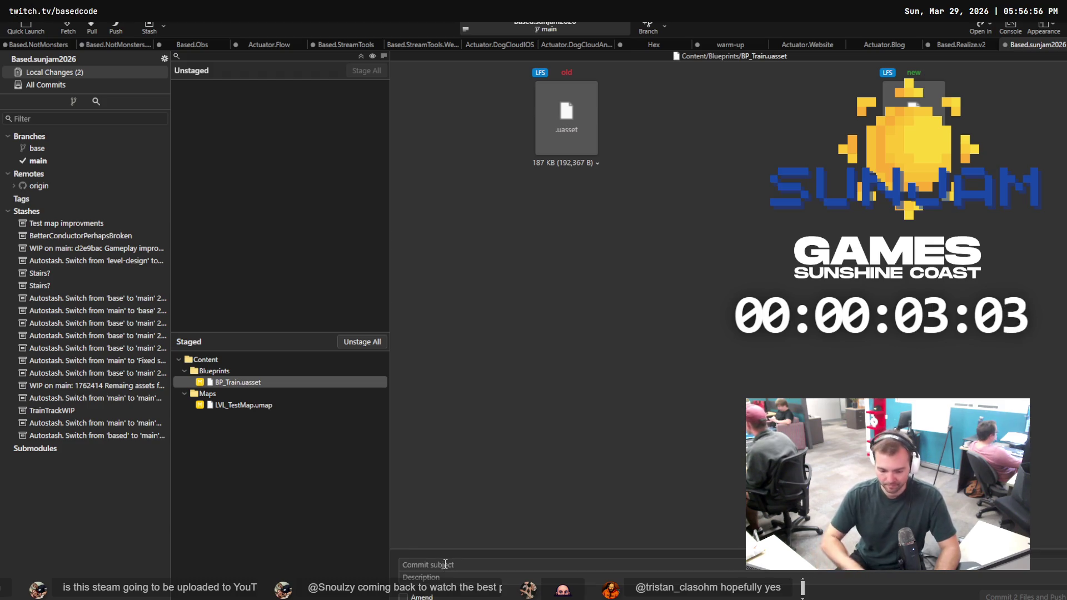
text(Adjust stratin )
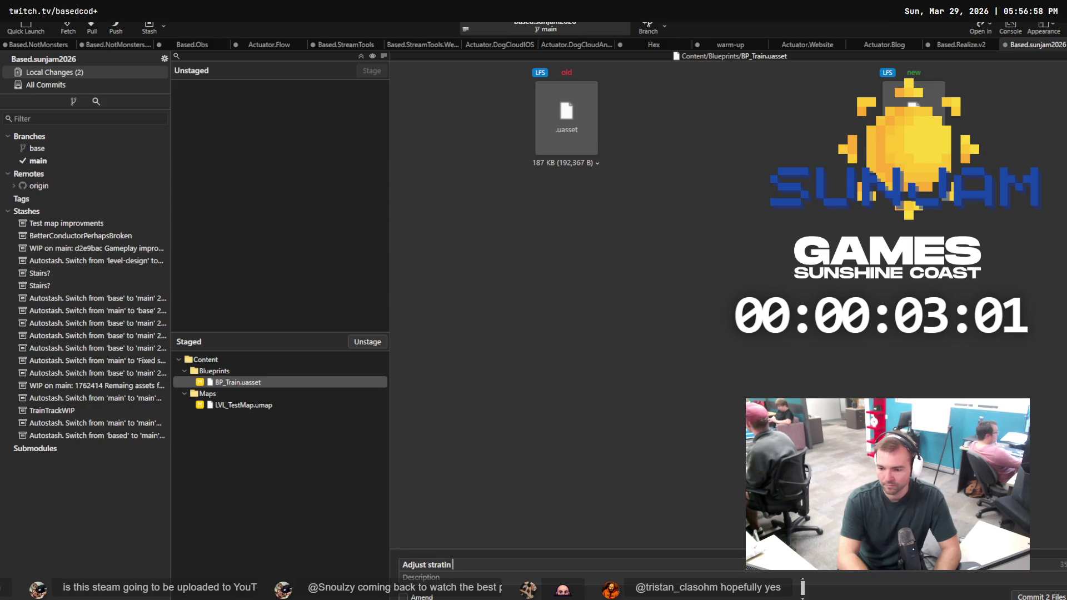
text(es and location for new in-train)
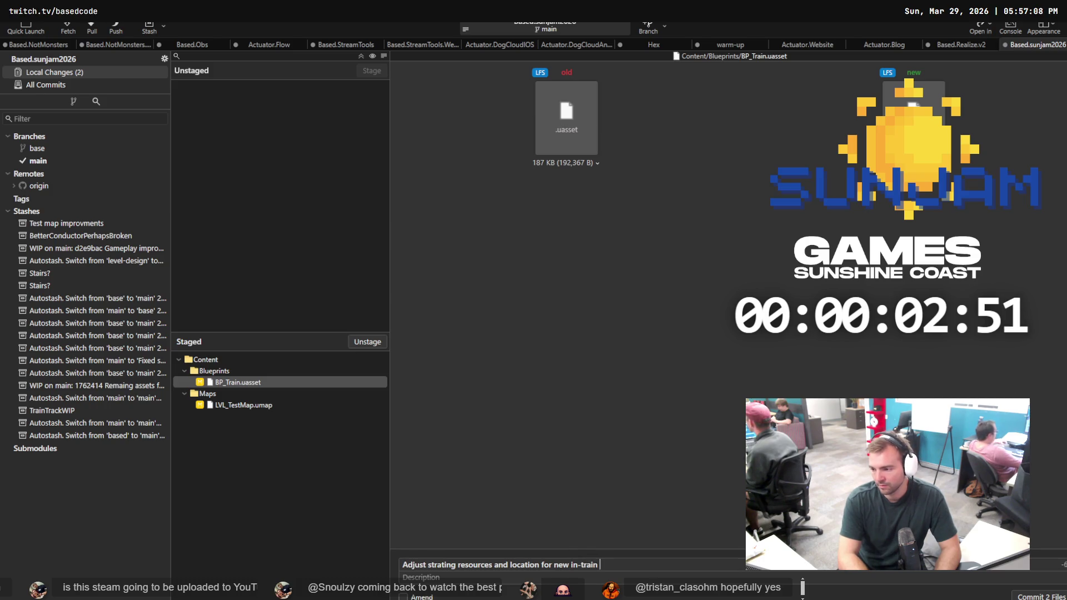
text(.)
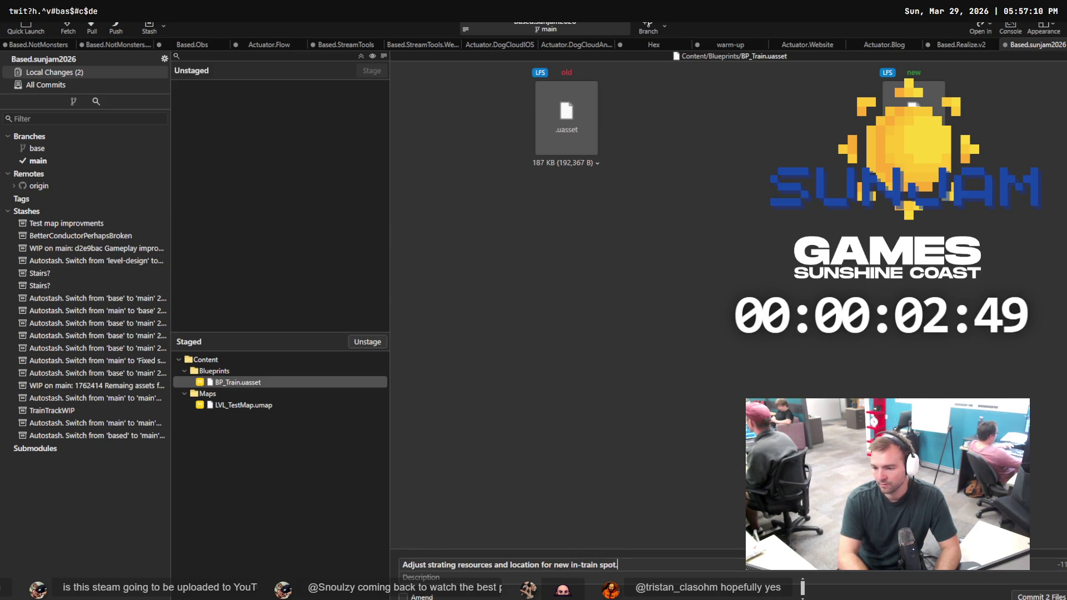
click(1035, 596)
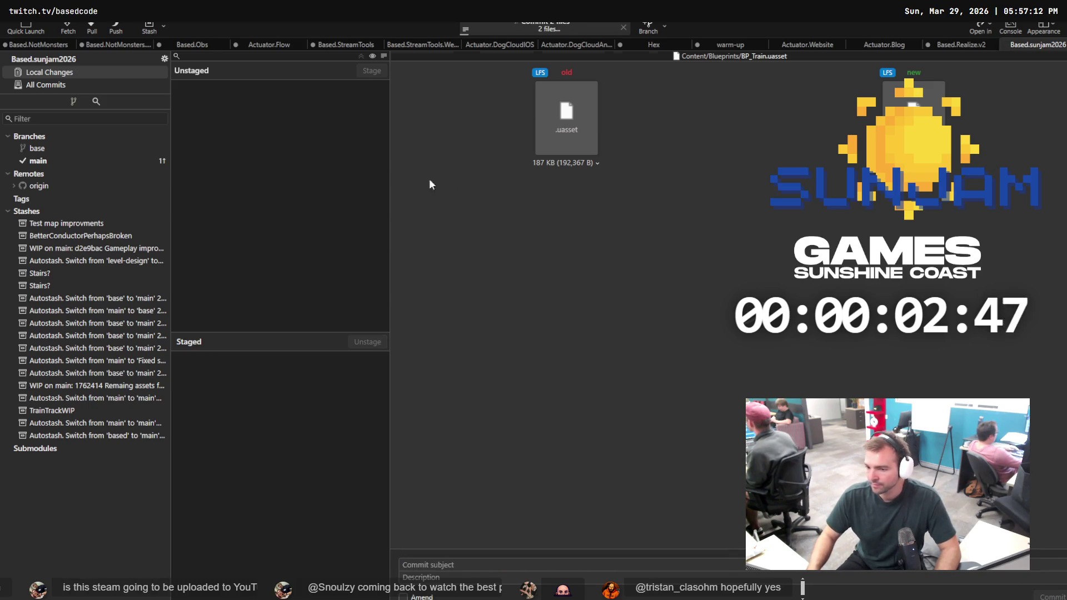
Push main to origin and check the All Commits history
click(118, 28)
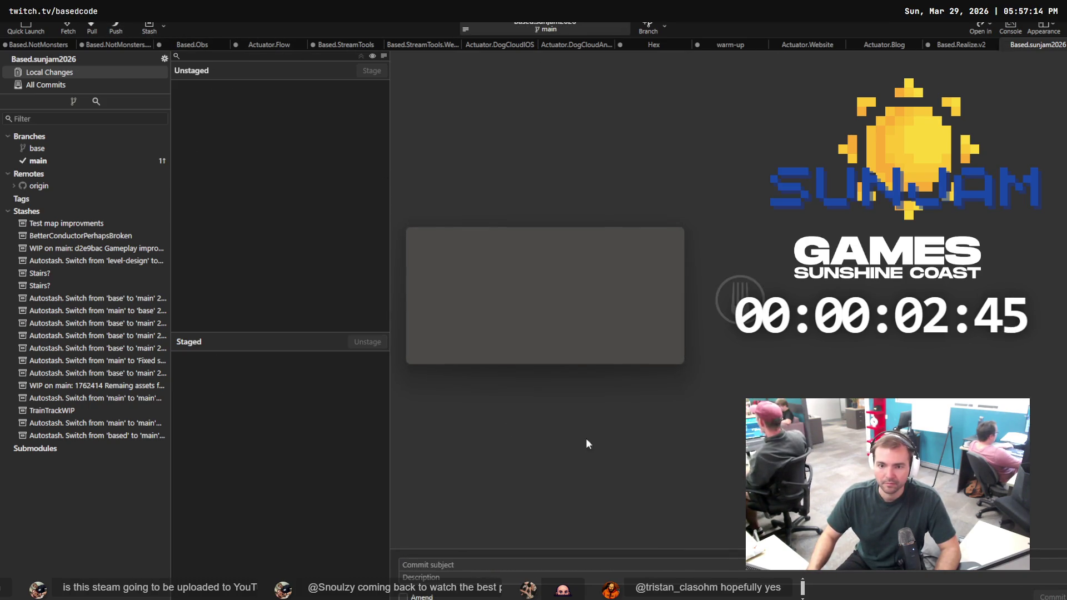
click(619, 343)
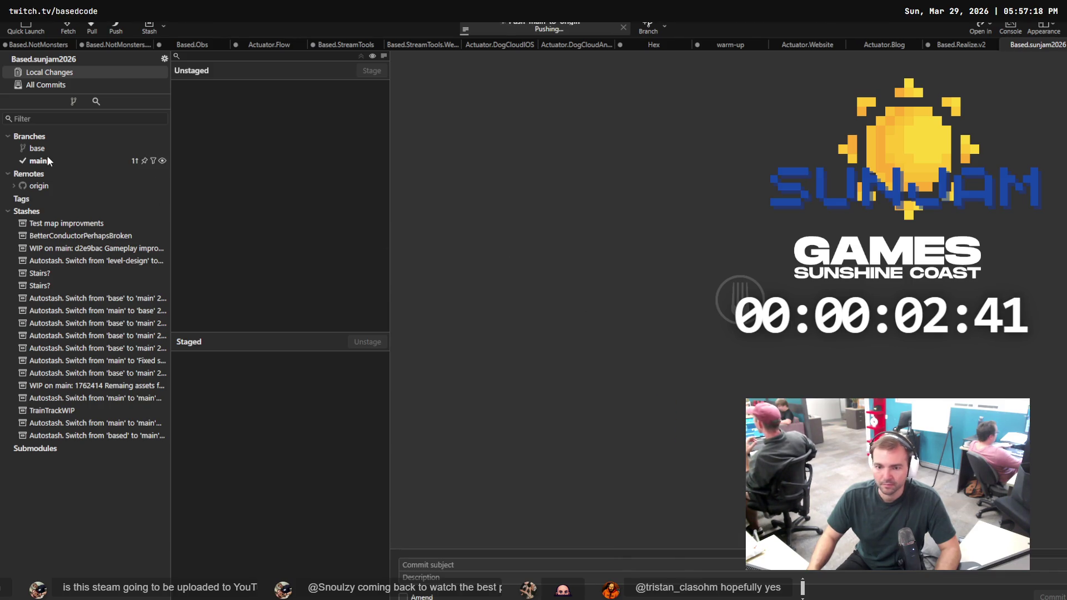
click(47, 159)
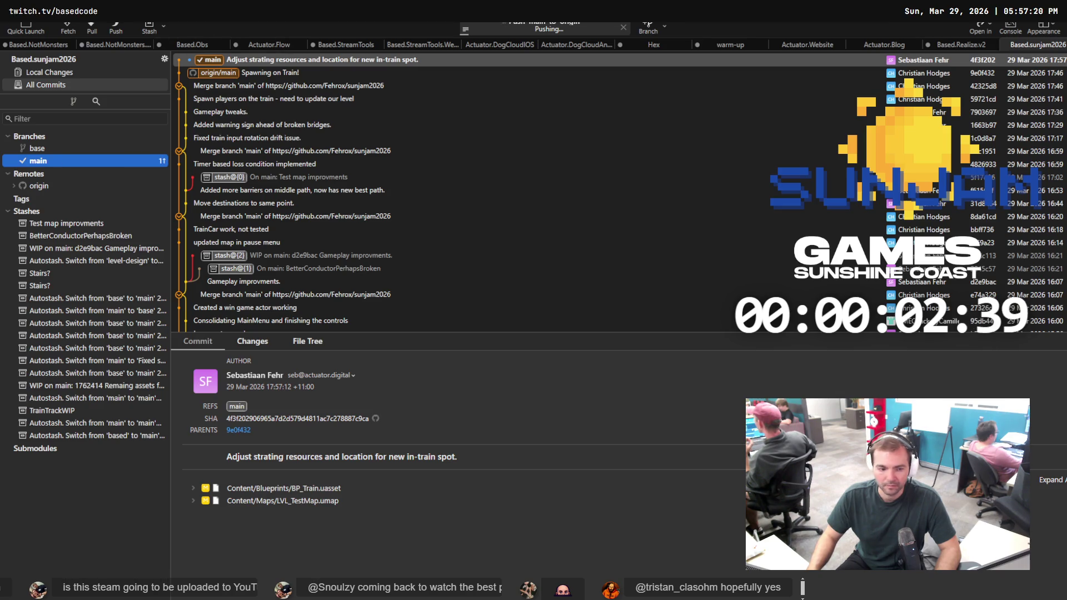
key(alt+Tab)
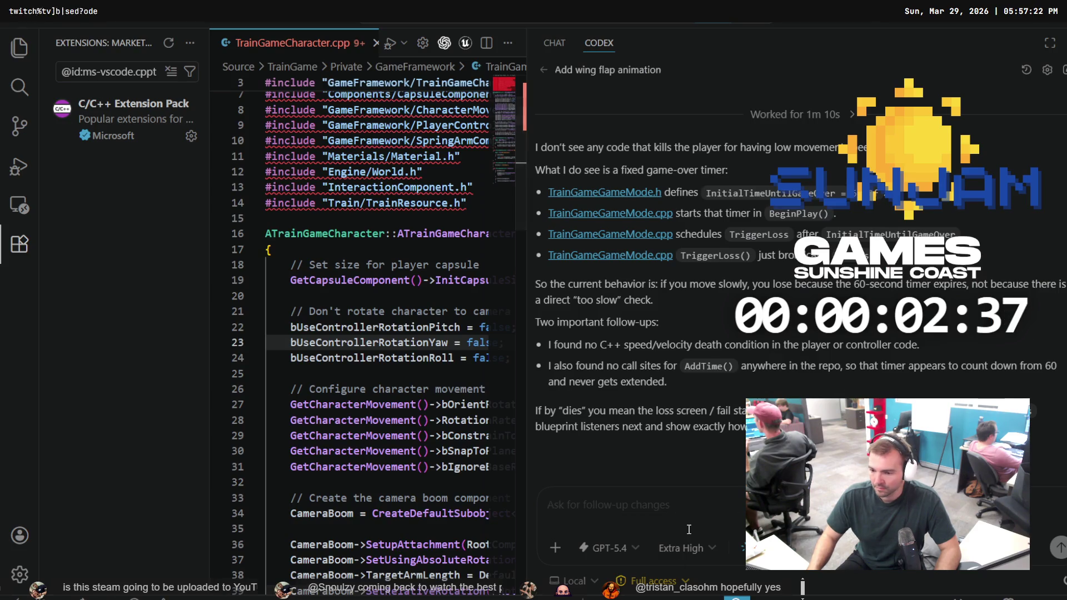
Send Codex a follow-up asking how to trigger game over once the player drops below -3 units
scroll(812, 352, up, 4)
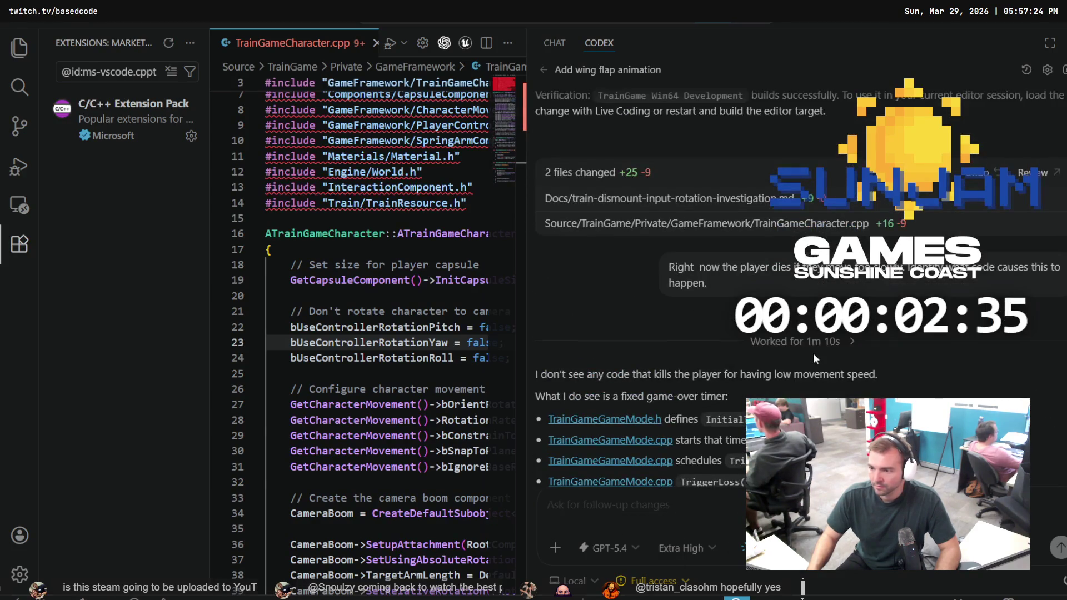
scroll(813, 352, down, 4)
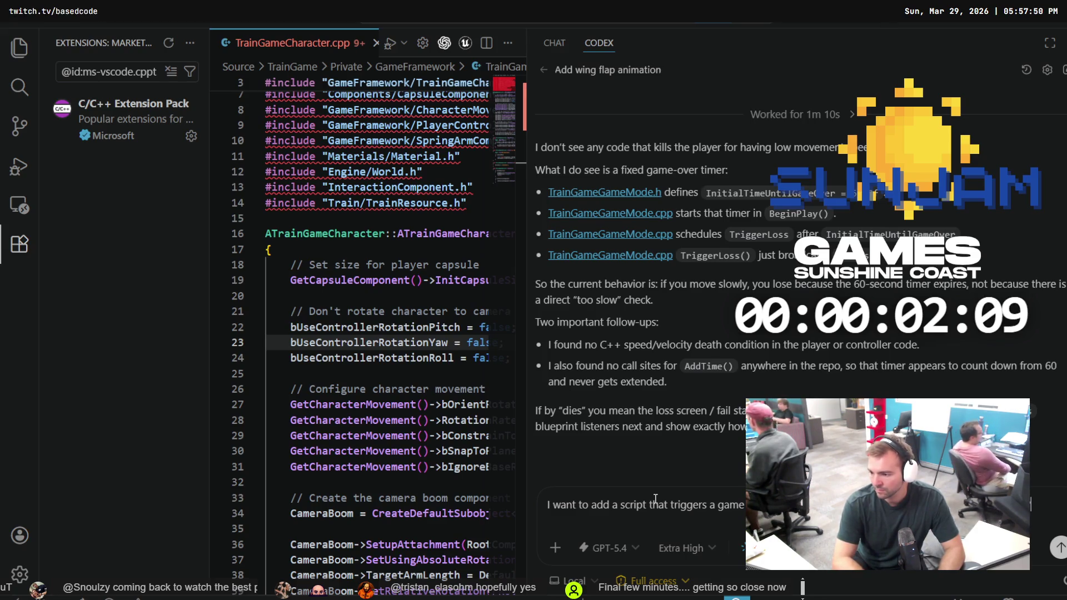
key(Return)
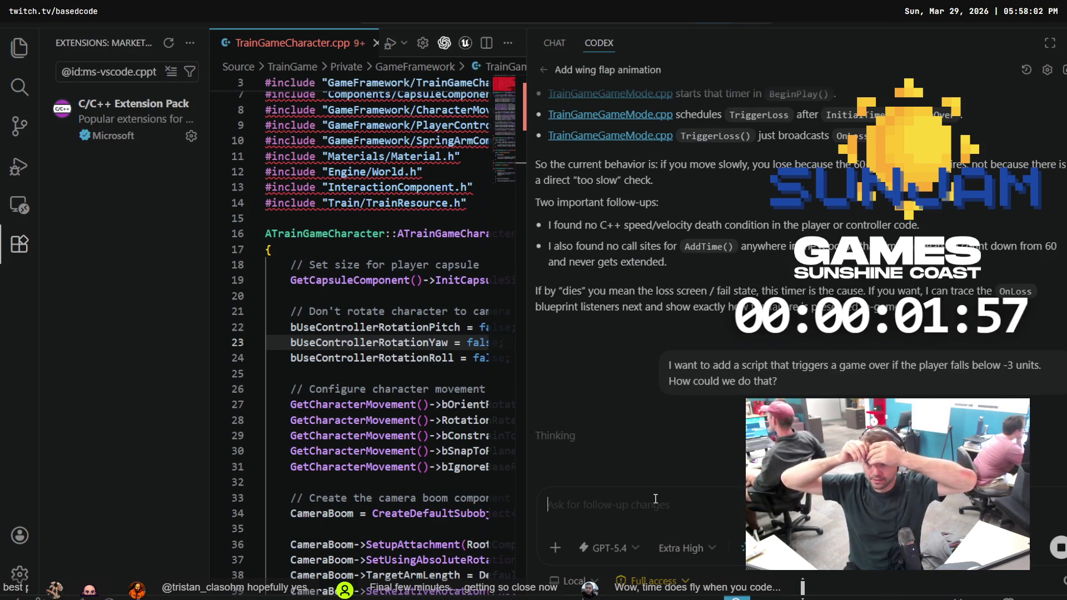
scroll(793, 286, up, 3)
scroll(793, 286, up, 5)
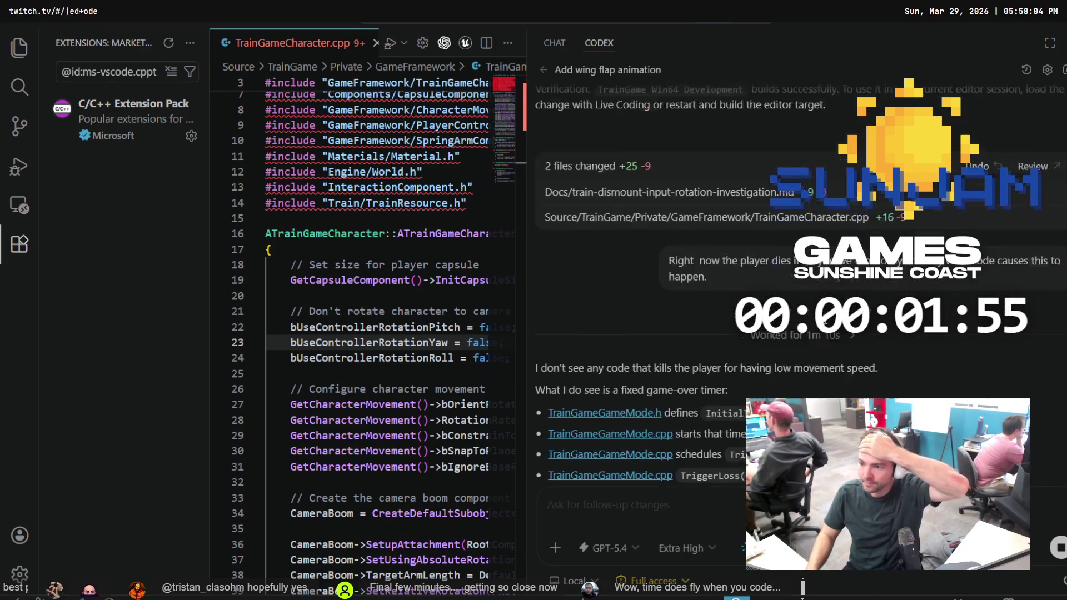
scroll(845, 346, down, 6)
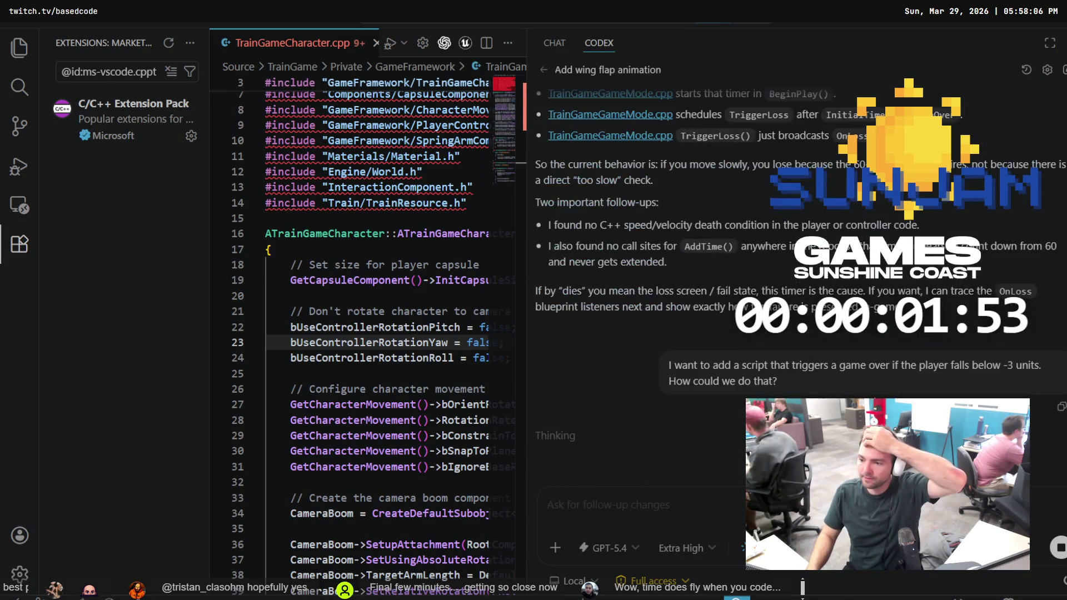
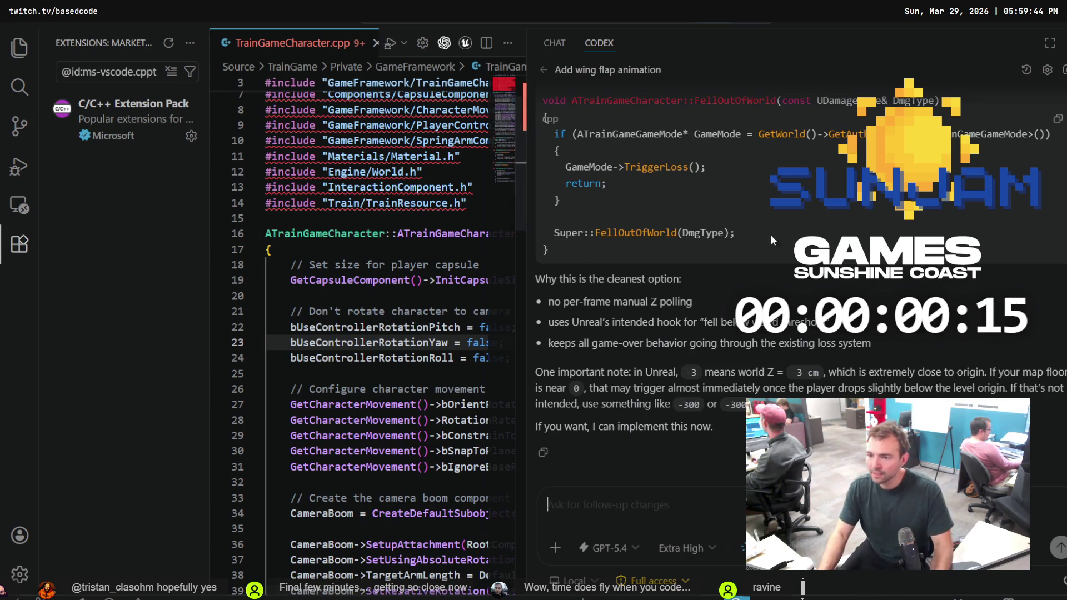
Reply 'Go ahead and implement' to Codex's fall-below-threshold game-over proposal
scroll(771, 226, up, 3)
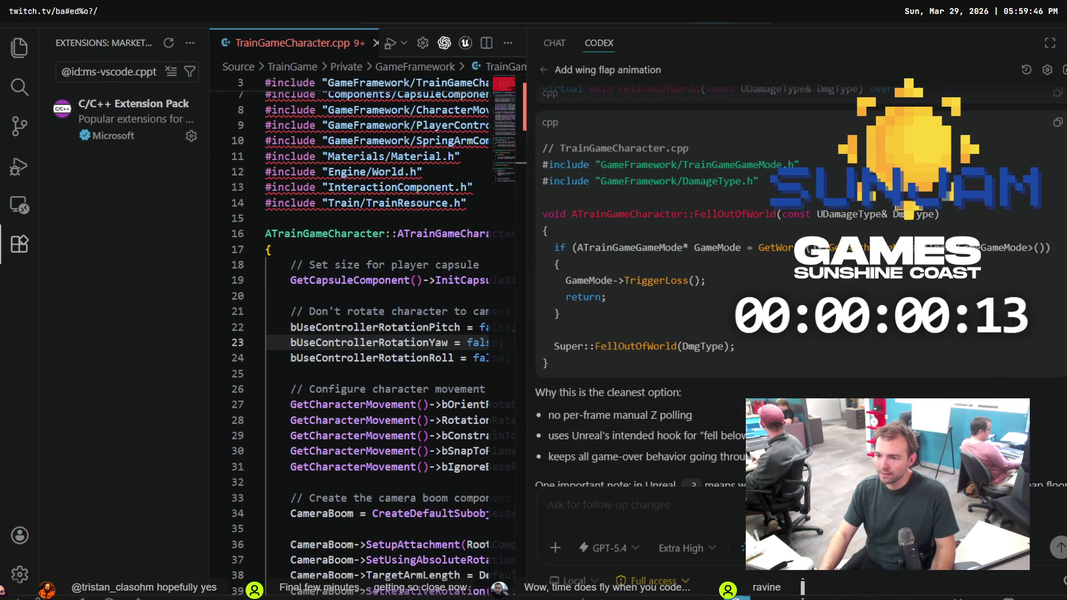
scroll(863, 234, up, 9)
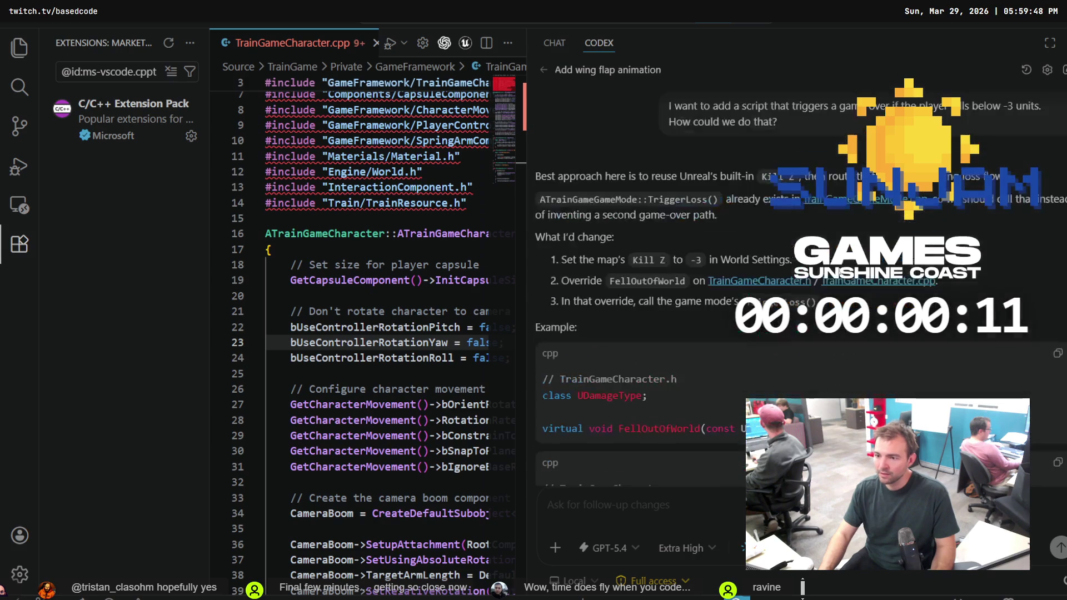
click(603, 495)
text(Go ahead)
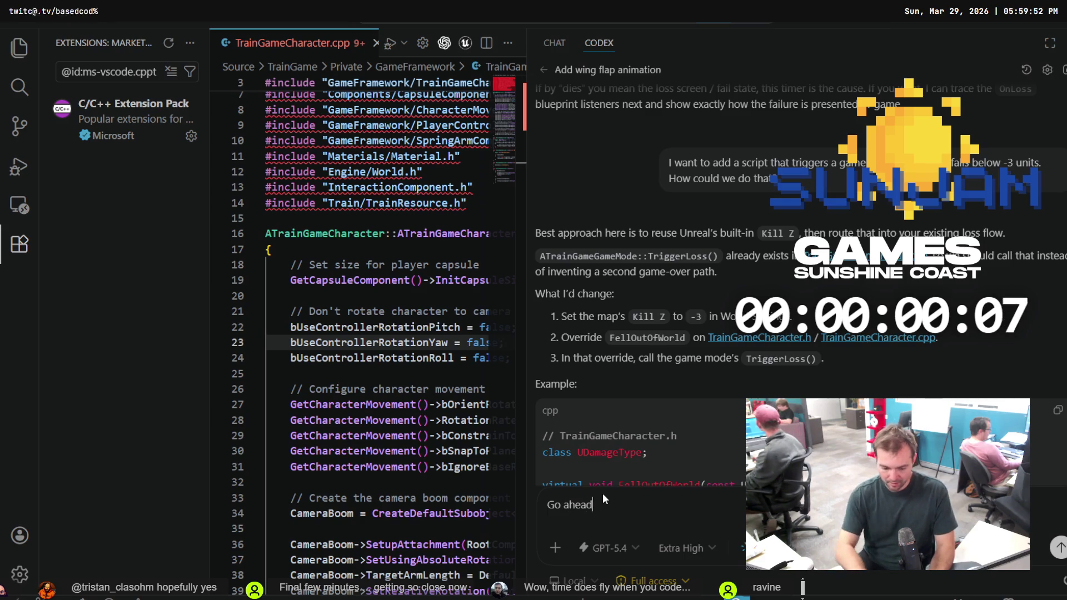
text( and implement!)
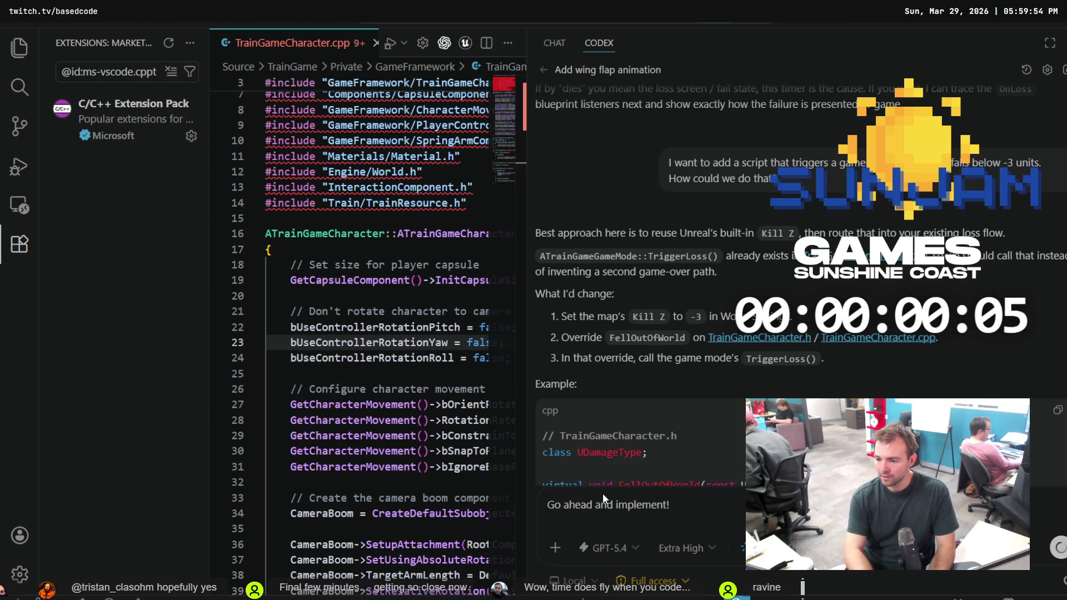
key(Return)
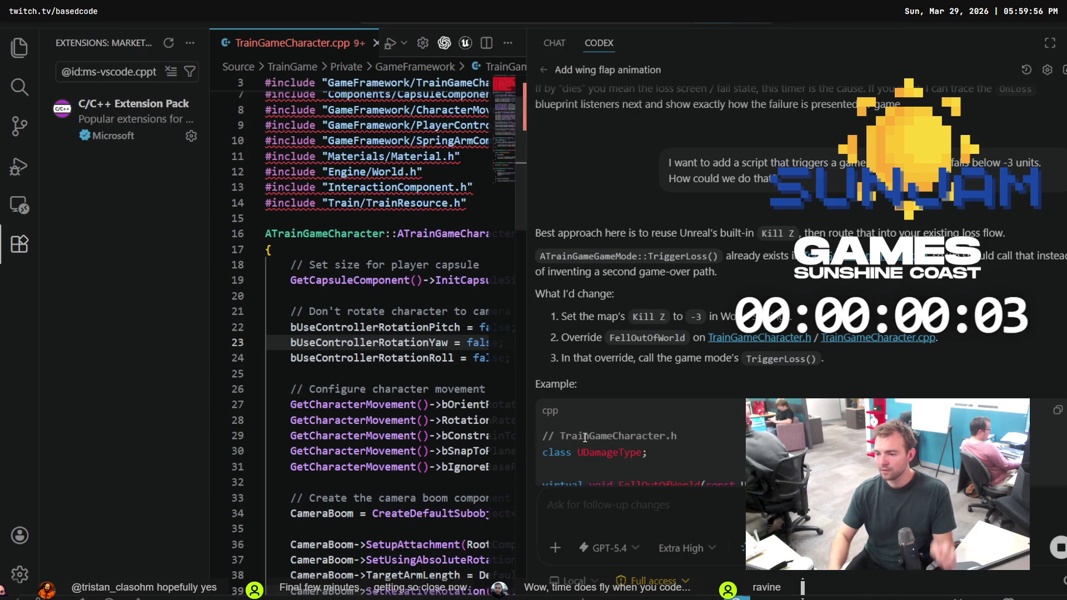
scroll(585, 438, down, 6)
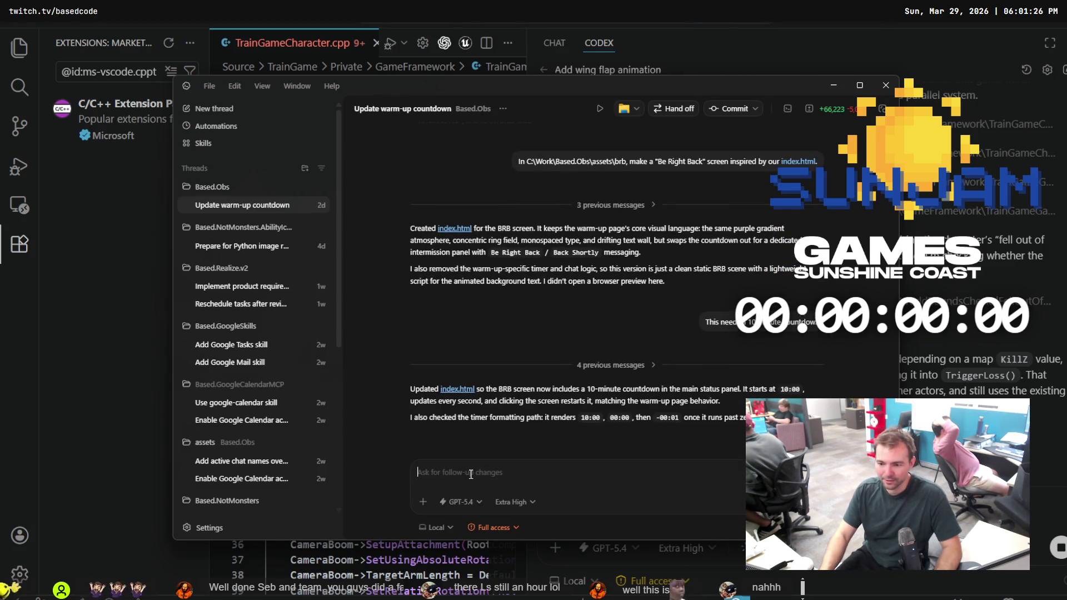
Copy the earlier countdown prompt into the Codex follow-up box
scroll(731, 344, up, 3)
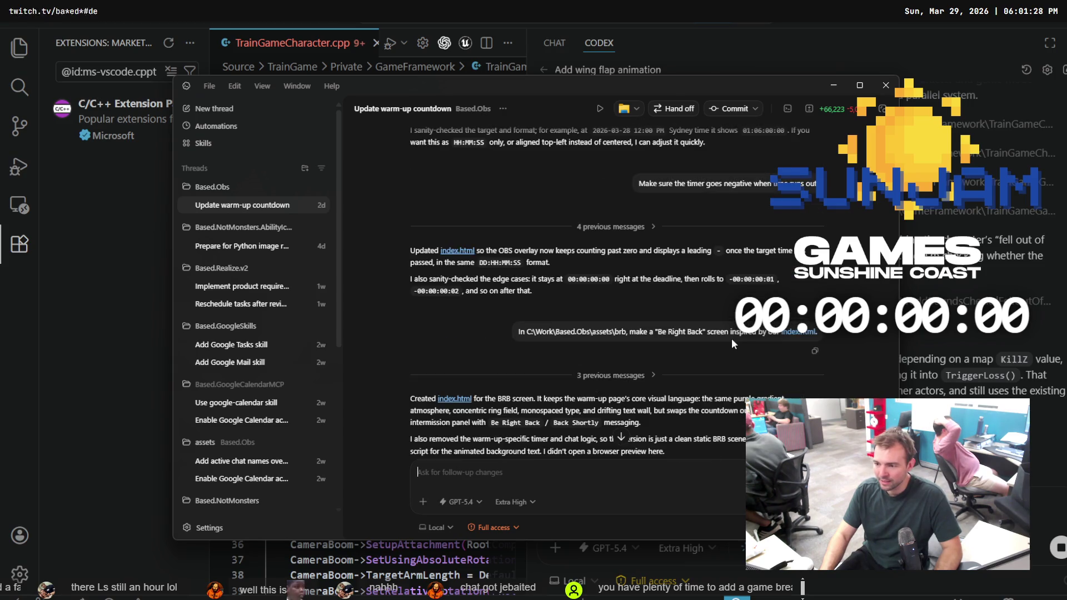
scroll(732, 339, up, 5)
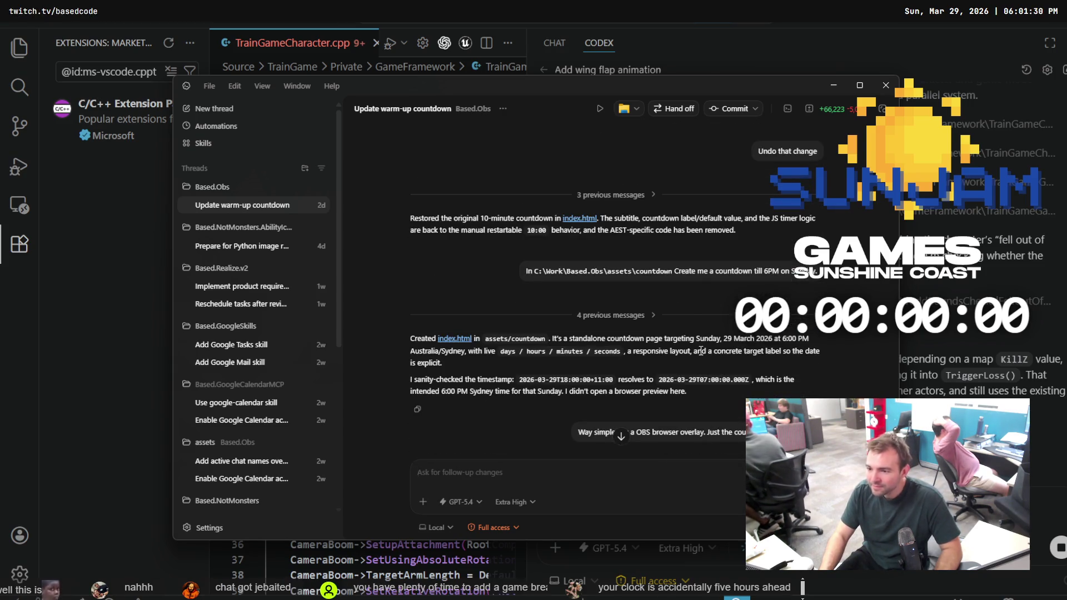
drag(525, 271, 822, 278)
key(ctrl+c)
click(608, 470)
key(ctrl+v)
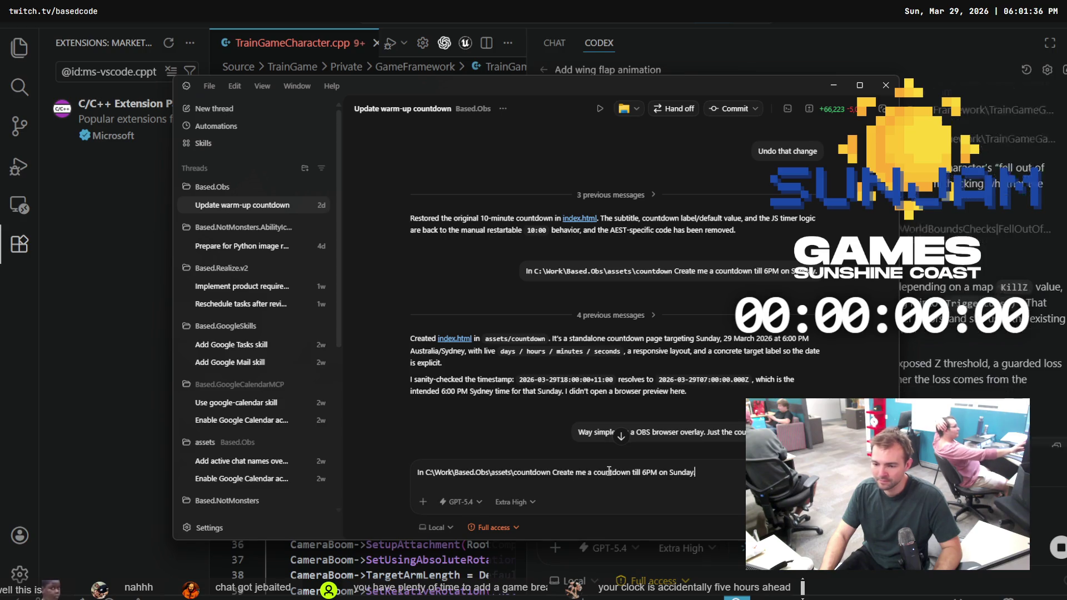
Reword the prompt to target 7PM Sunday instead of 6PM, send it, and hide Codex
text(.)
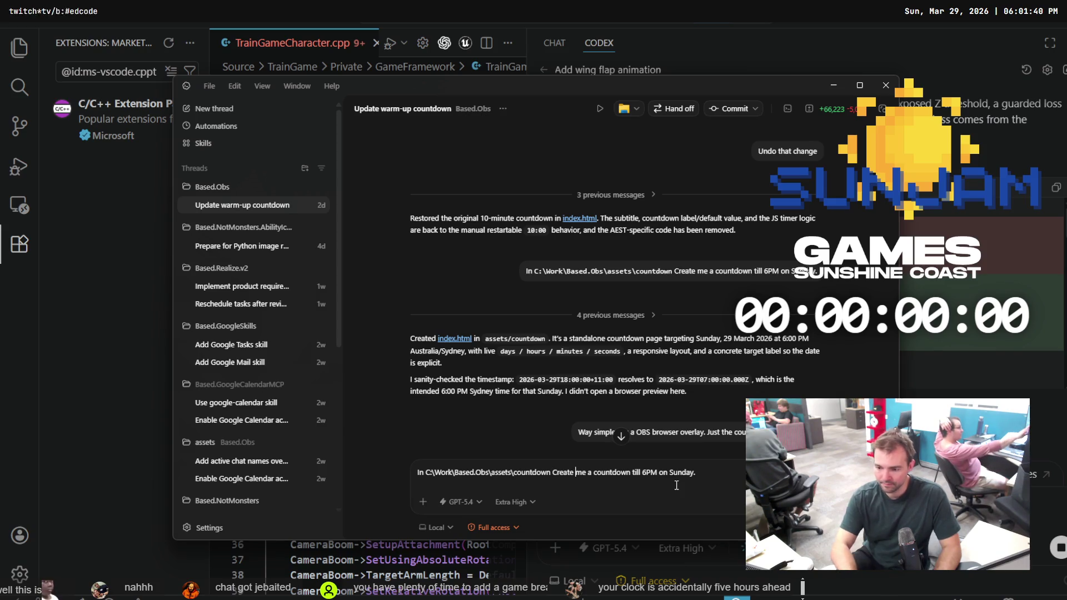
key(BackSpace)
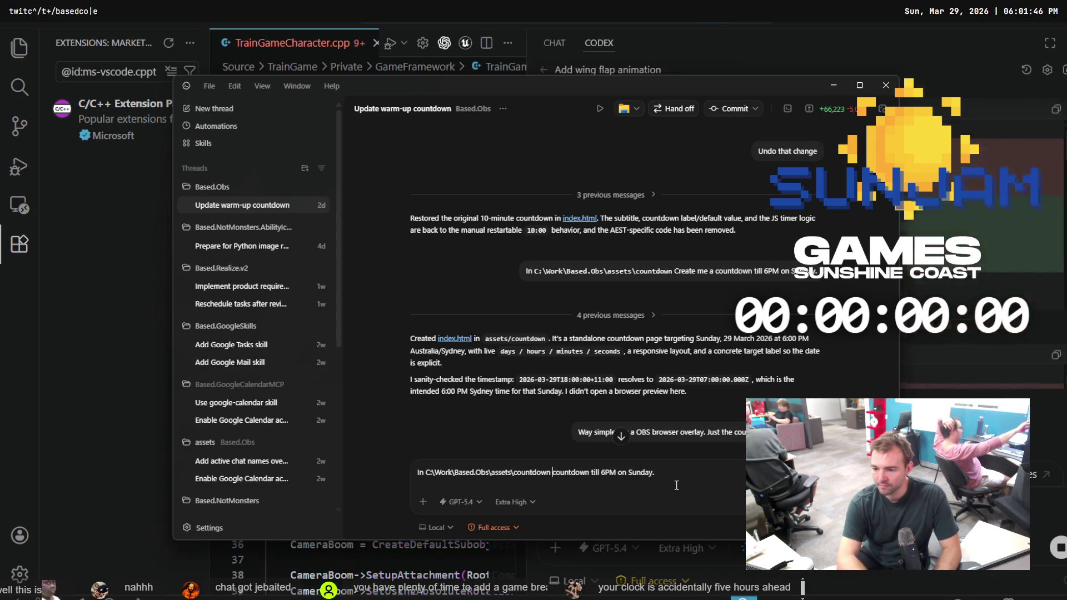
text(make the)
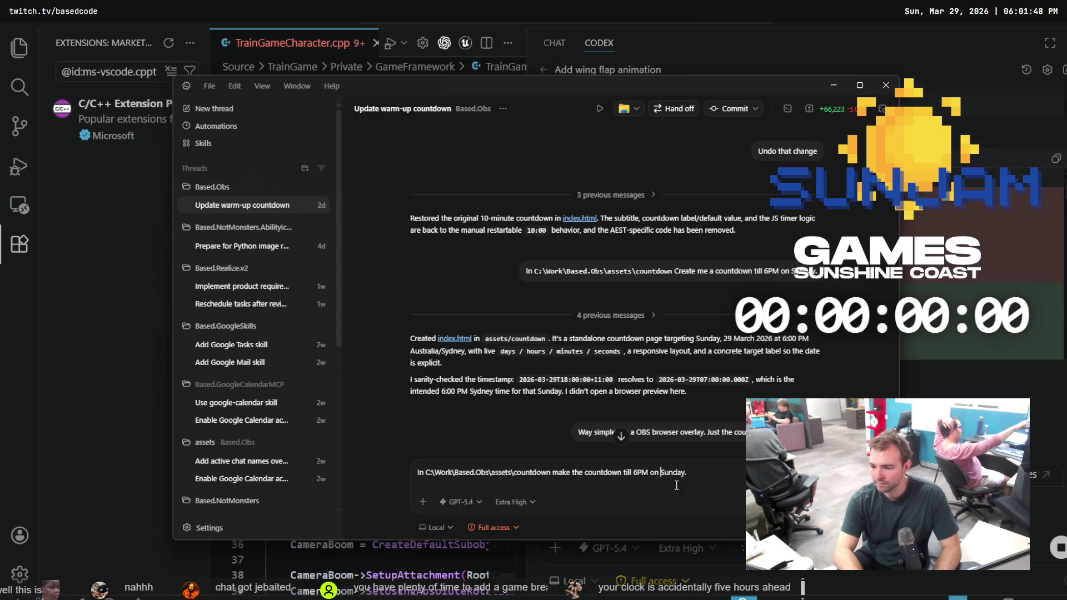
key(ctrl+Left)
key(ctrl+Left)
key(ctrl+Left)
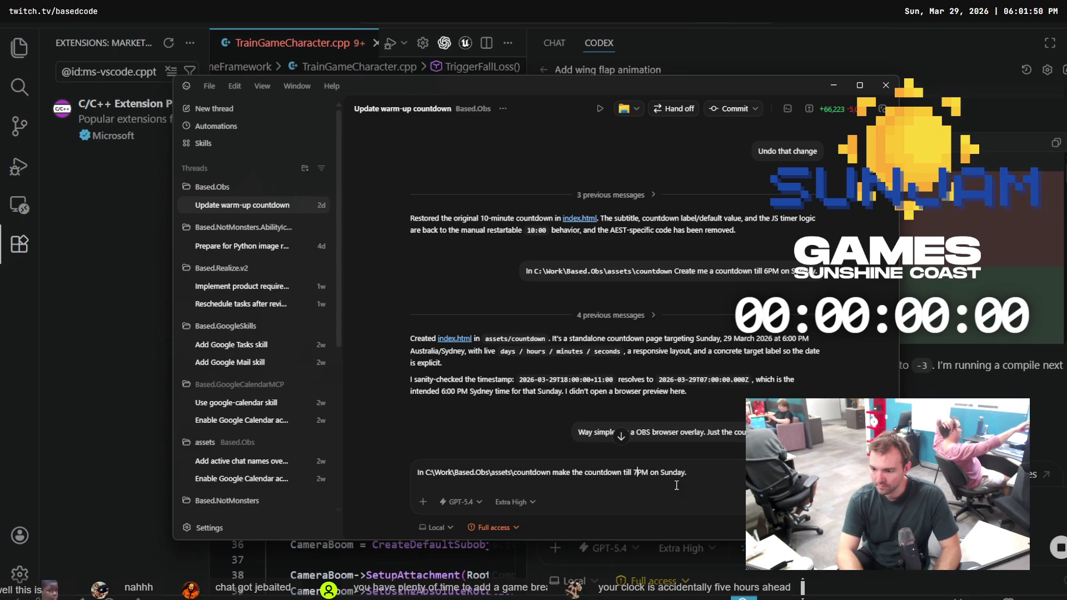
key(Return)
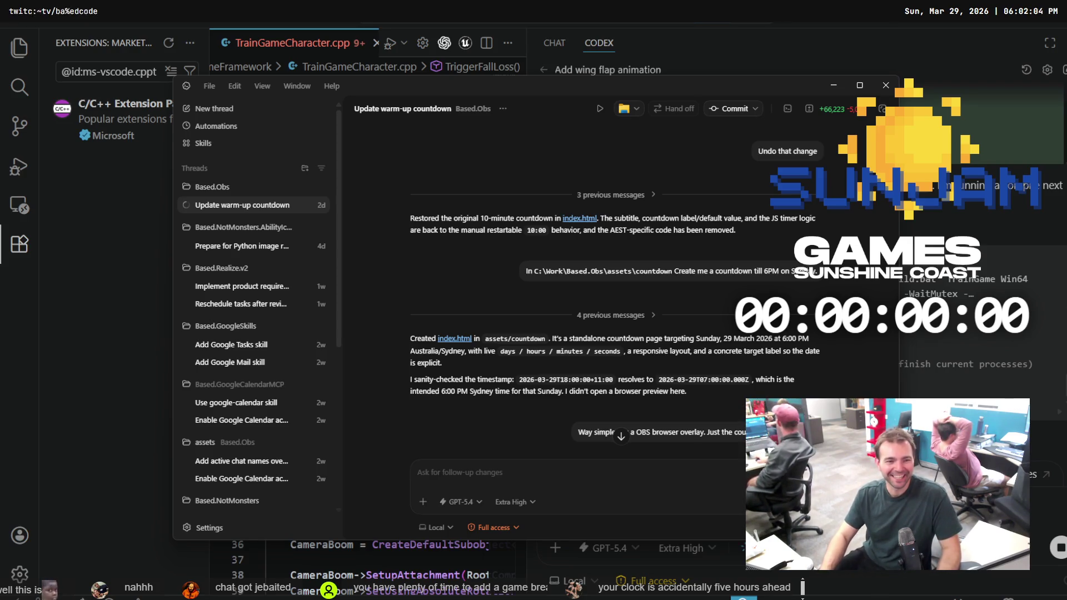
key(alt+Tab)
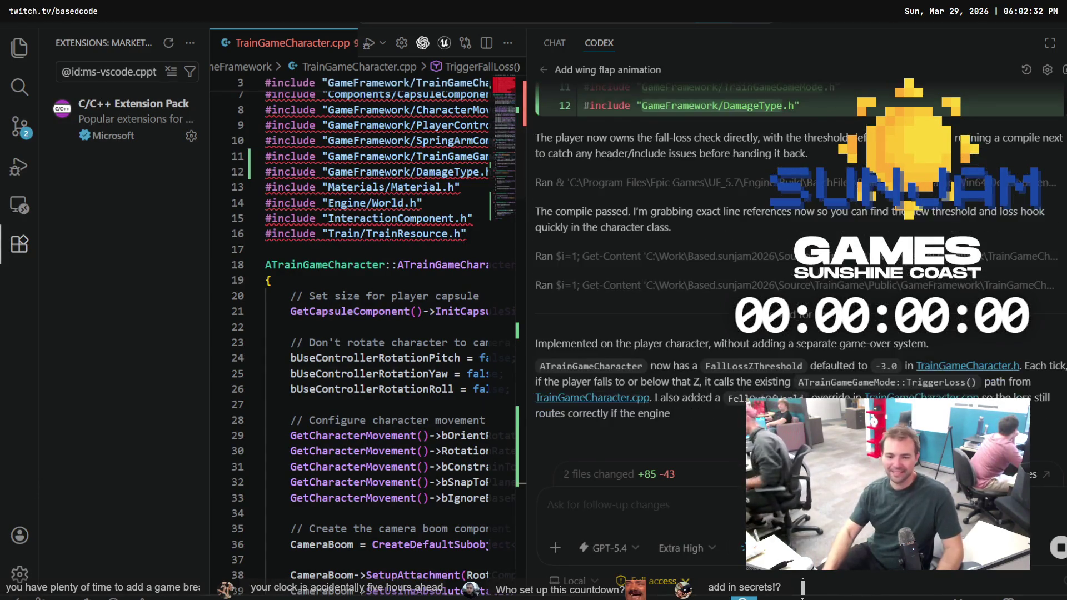
Fetch from the remote in Fork so the new origin/main commits appear above main
key(alt+Tab)
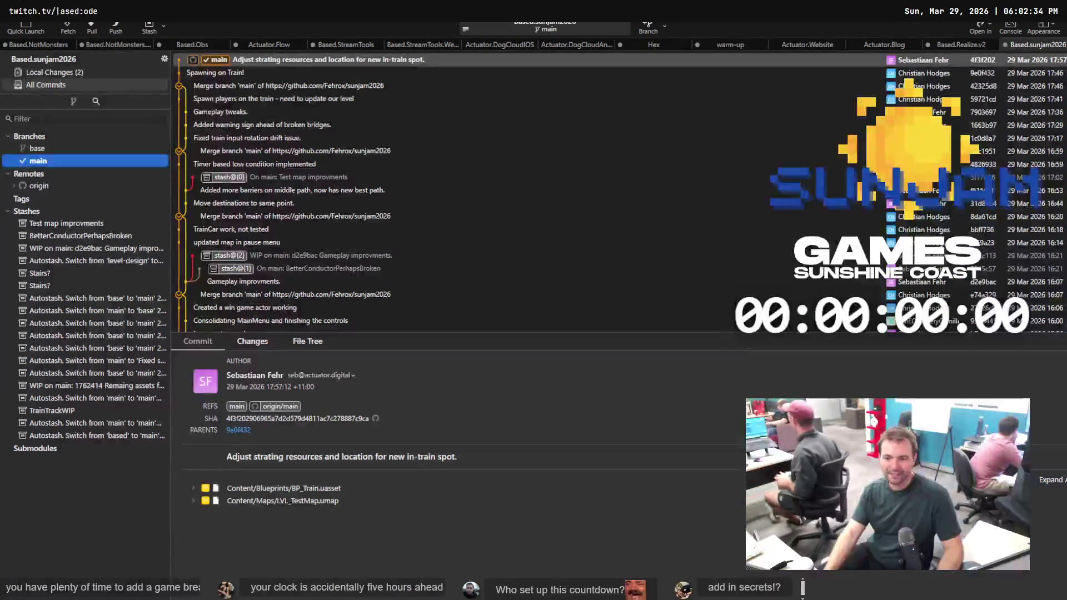
click(71, 28)
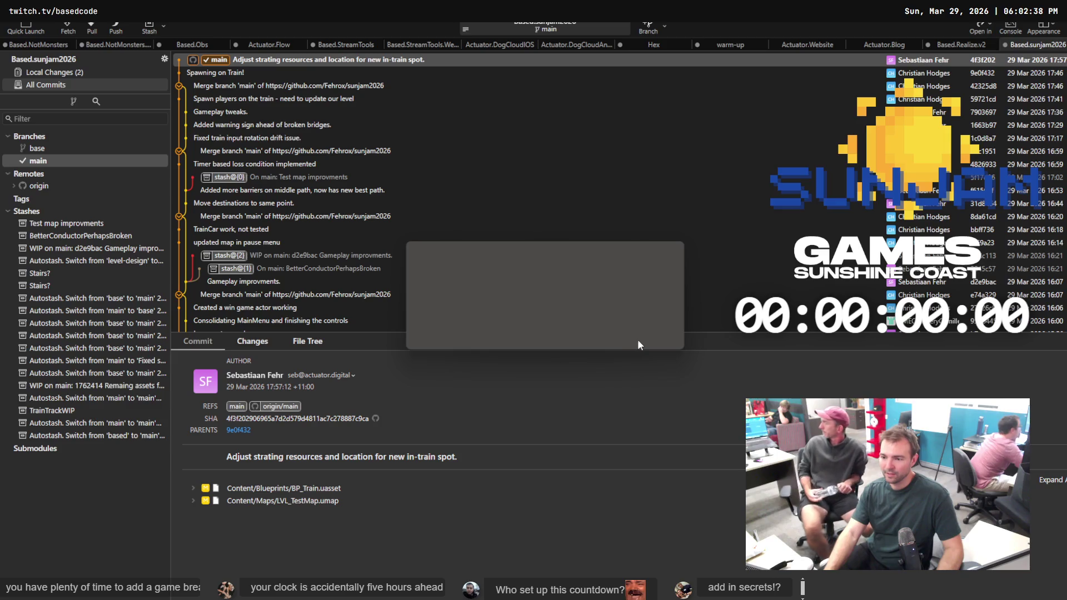
key(Return)
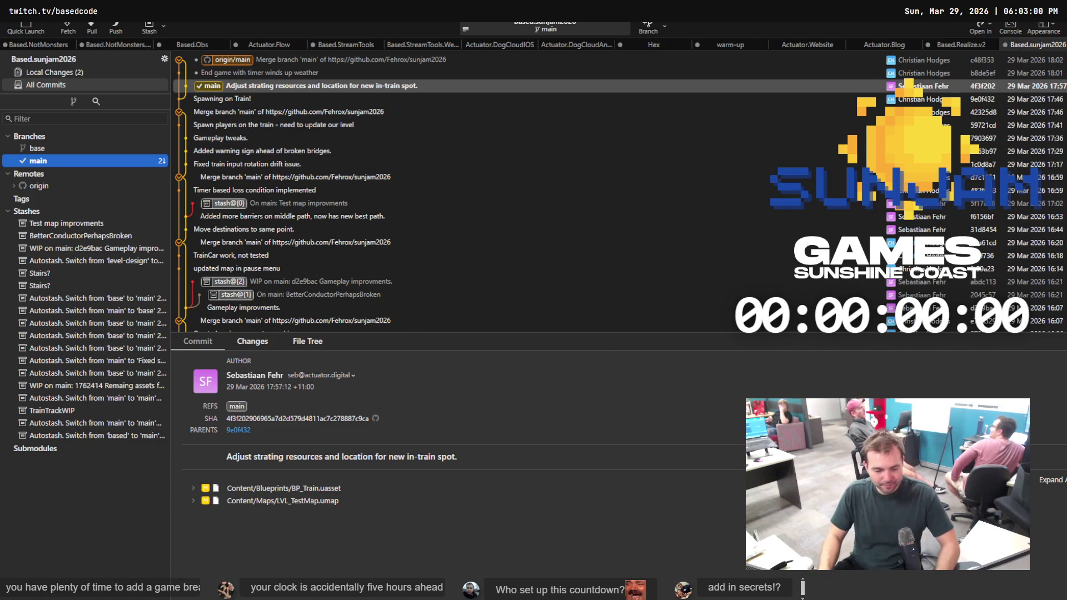
key(alt+Tab)
Scroll to Codex's latest reply confirming the 7:00 PM retarget with 1 file changed
scroll(852, 351, down, 4)
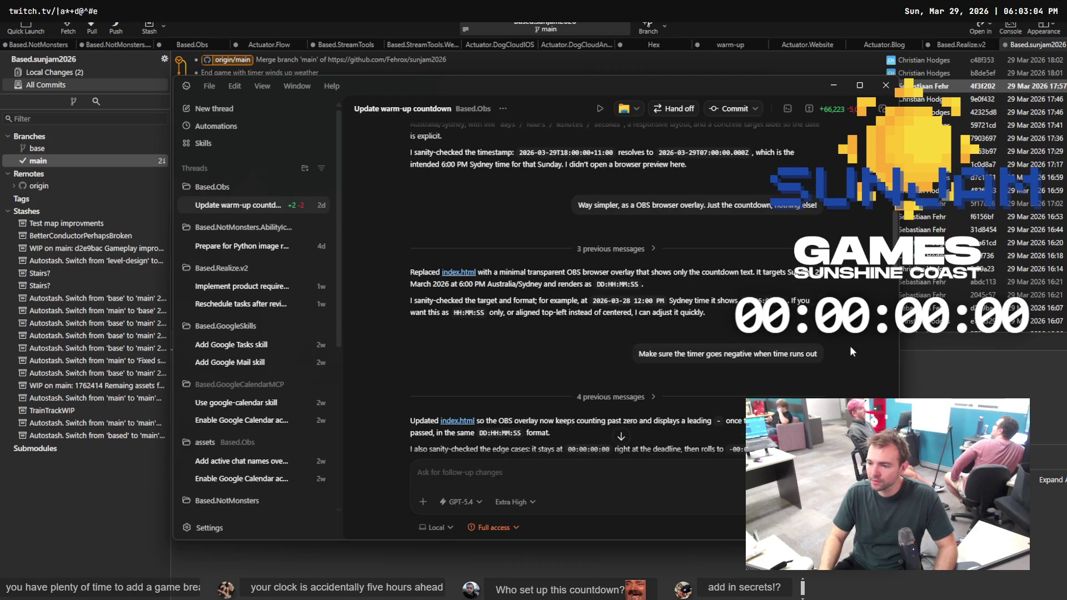
scroll(612, 278, down, 10)
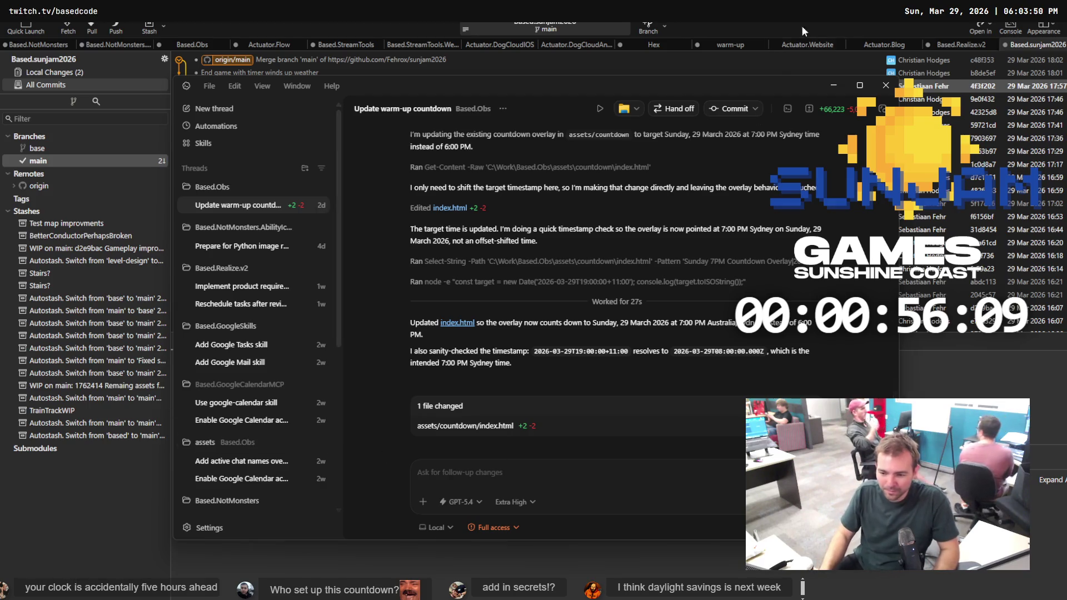
Try pulling origin/main into main in Fork, then dismiss the unlink error for the uasset files
click(886, 85)
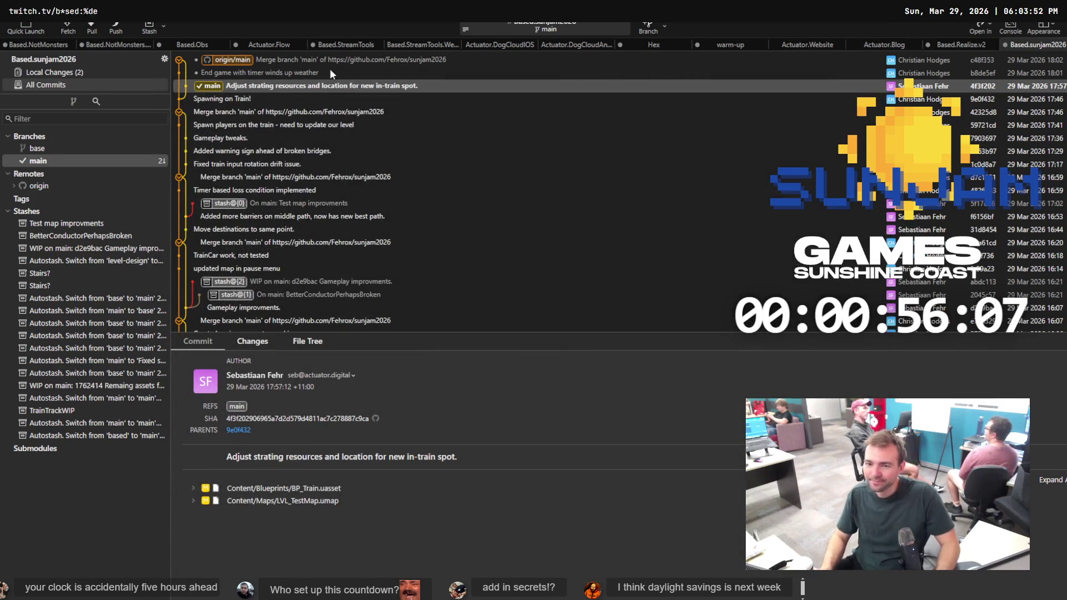
click(235, 61)
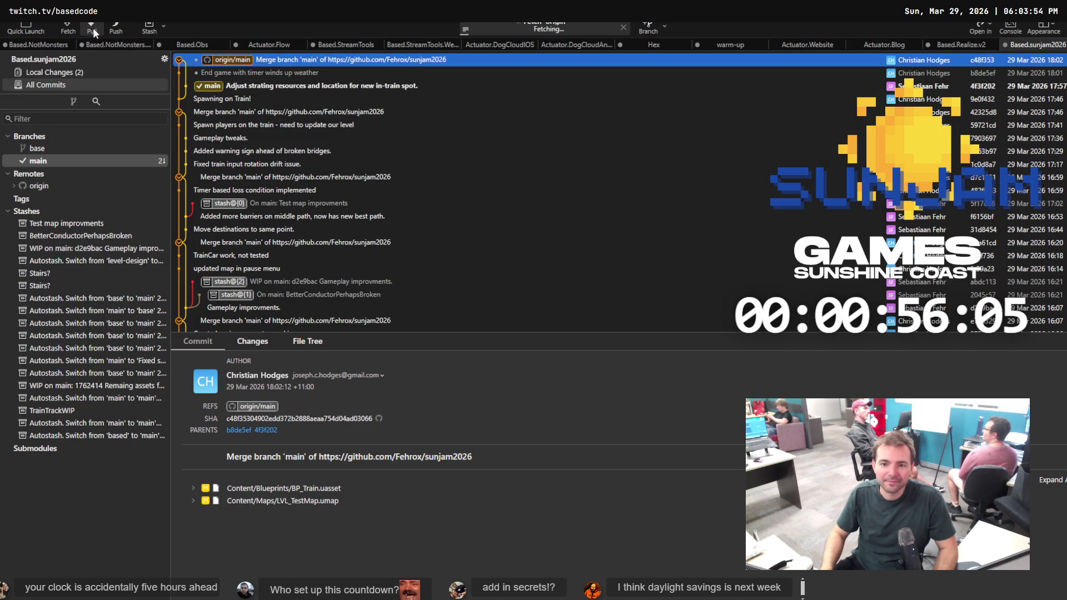
click(92, 28)
click(633, 352)
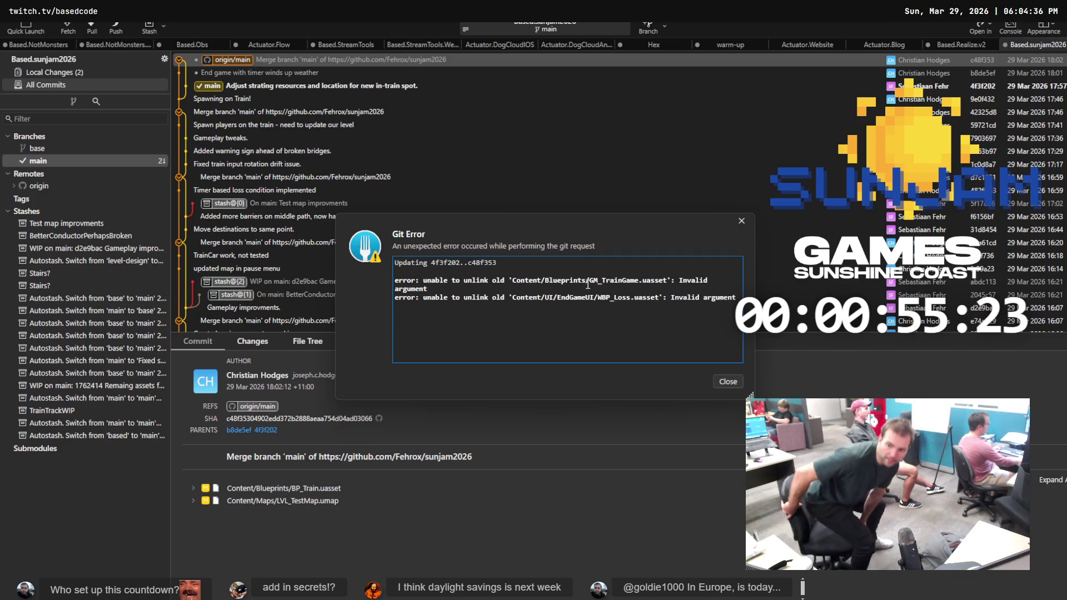
click(723, 380)
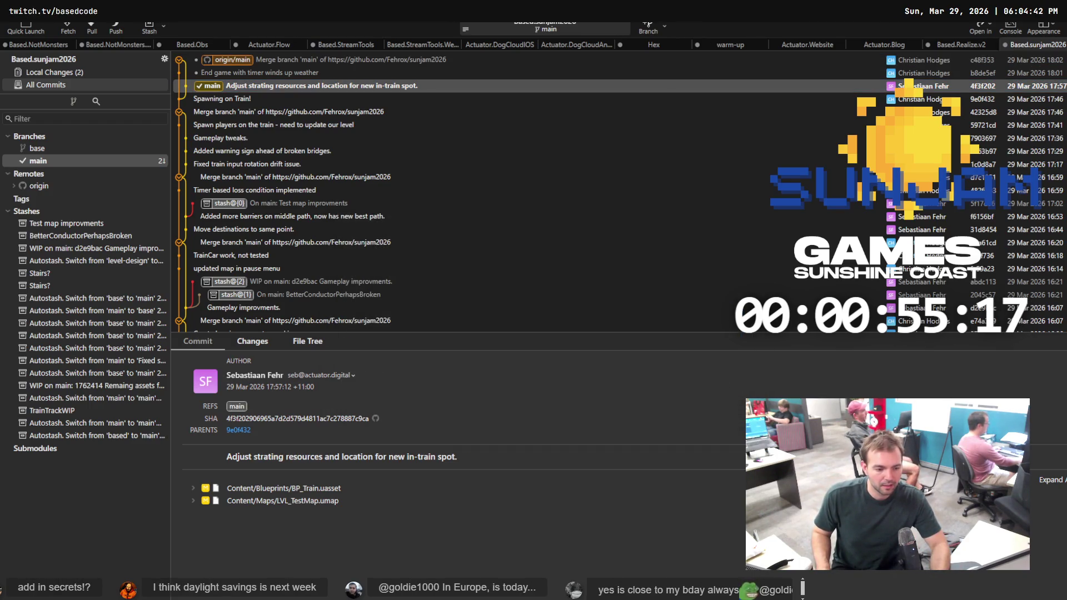
click(78, 73)
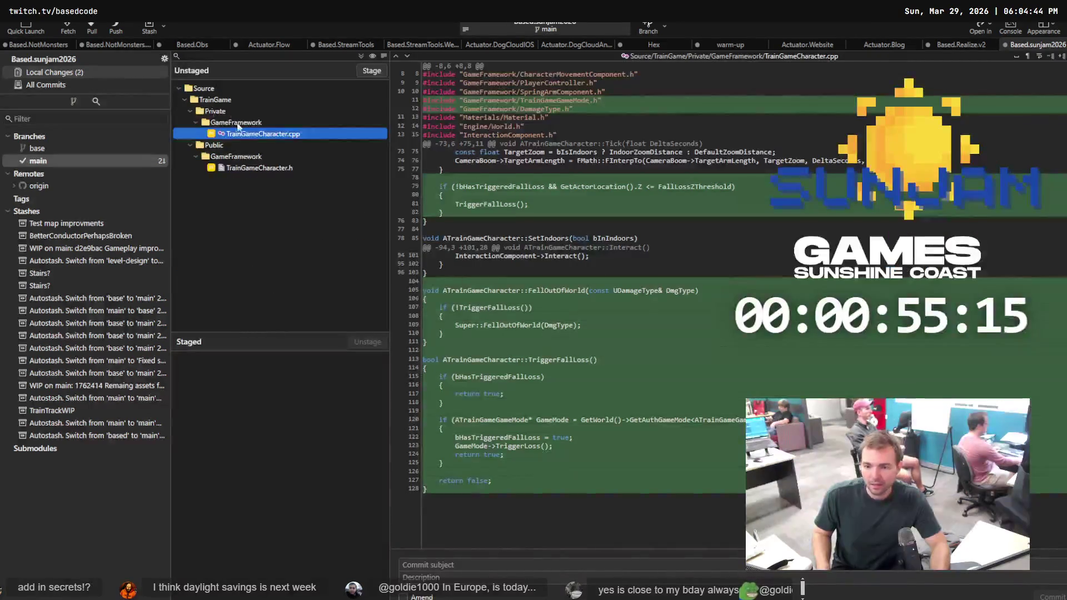
click(261, 168)
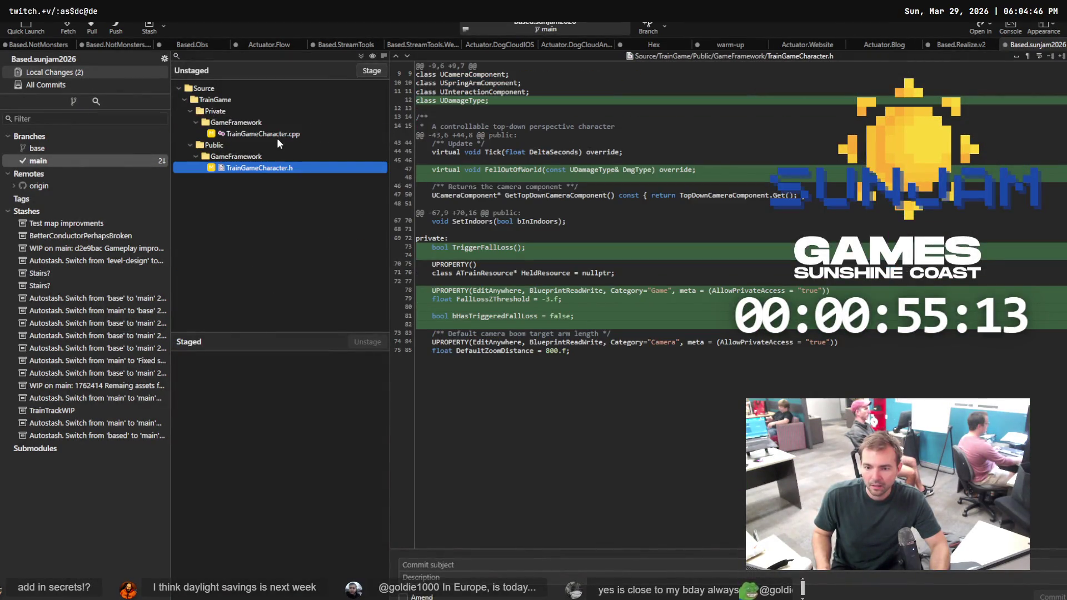
click(282, 136)
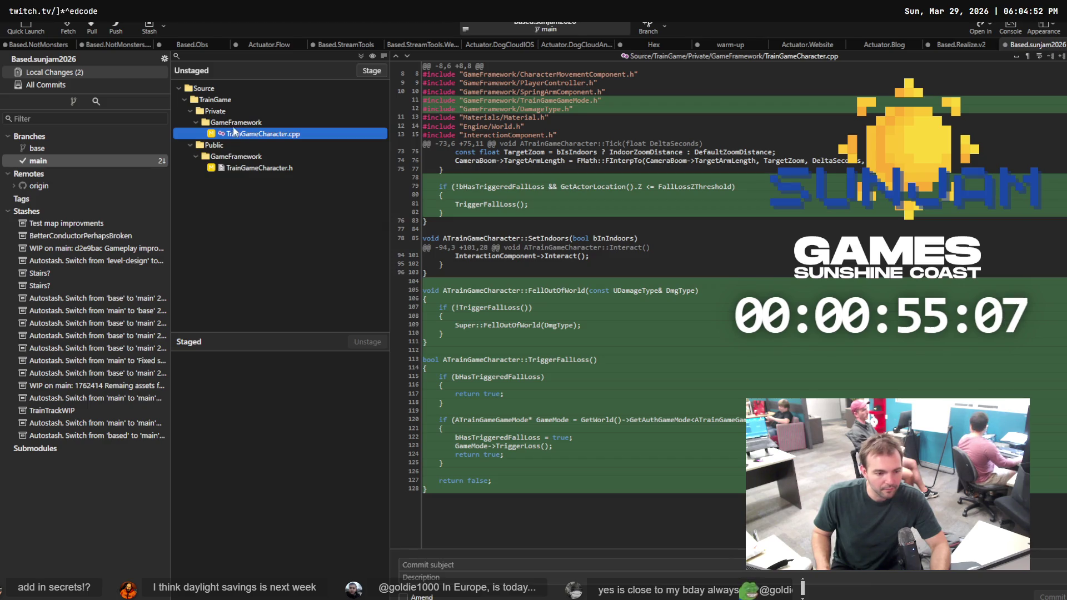
click(68, 159)
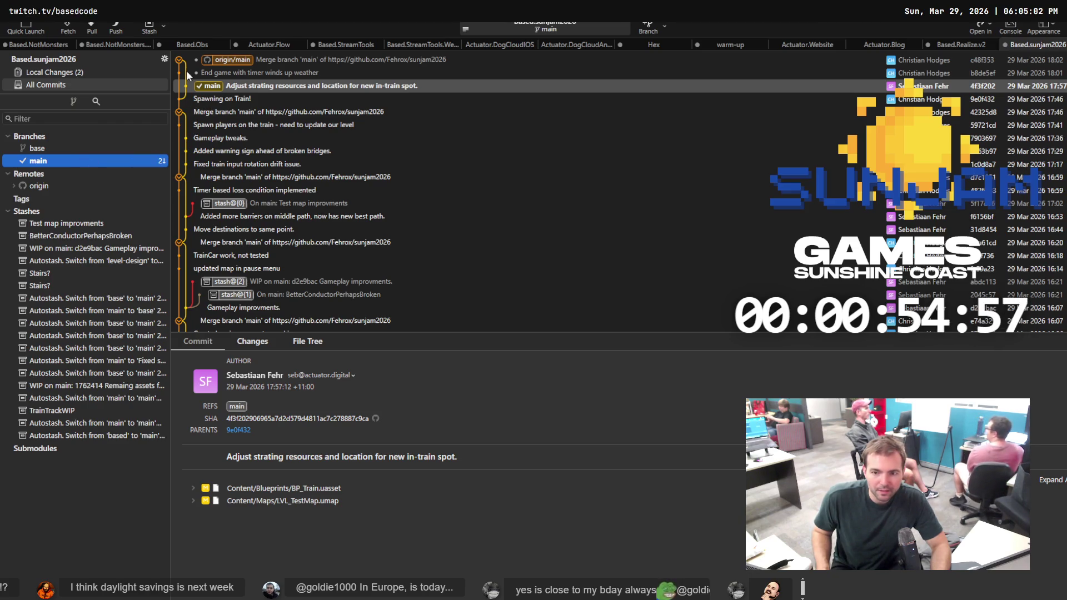
Pull origin/main so local main lands on merge commit c48f353
click(91, 28)
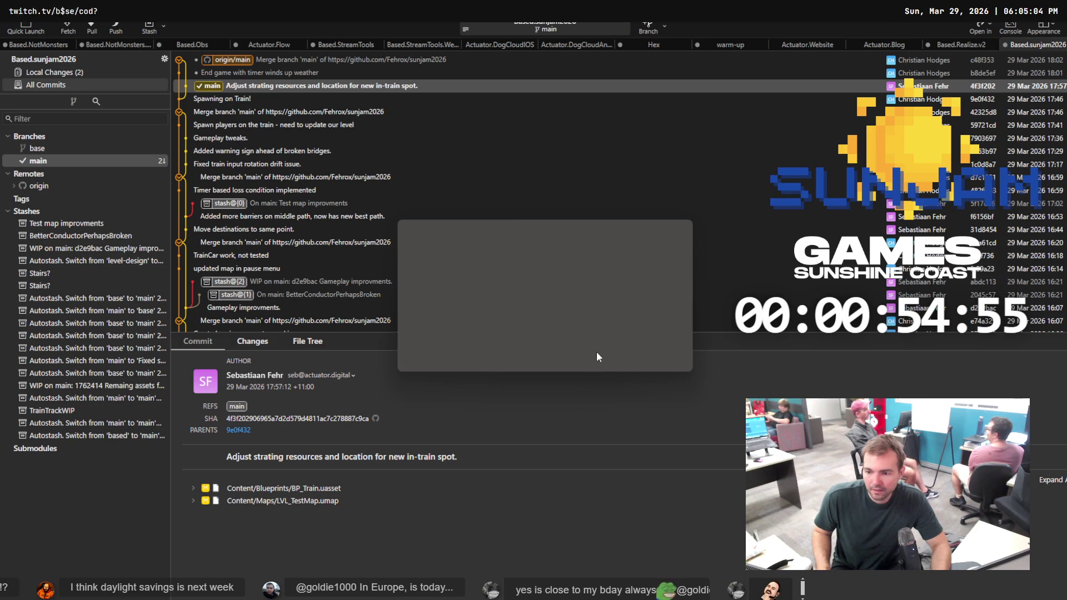
click(622, 358)
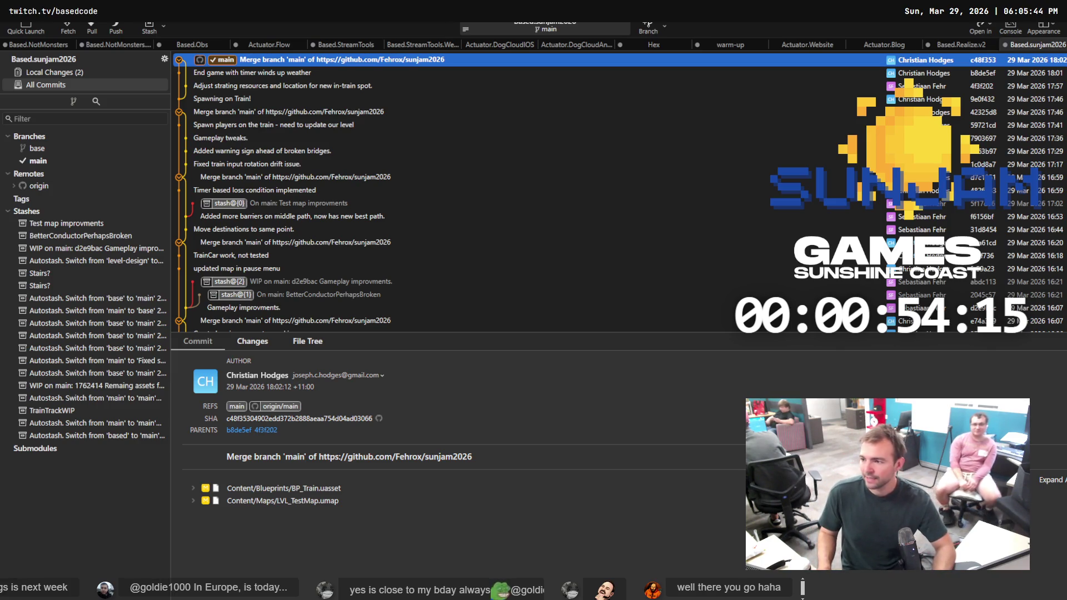
Review Codex's summary of the two changed character files in VS Code, then switch to Rider
key(alt+Tab)
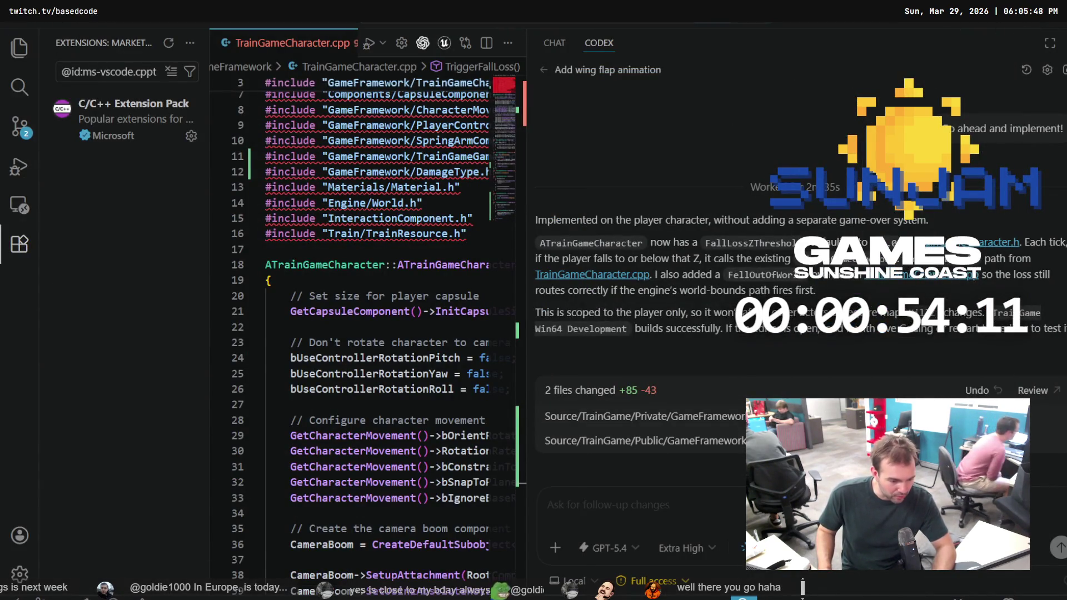
key(alt+Tab)
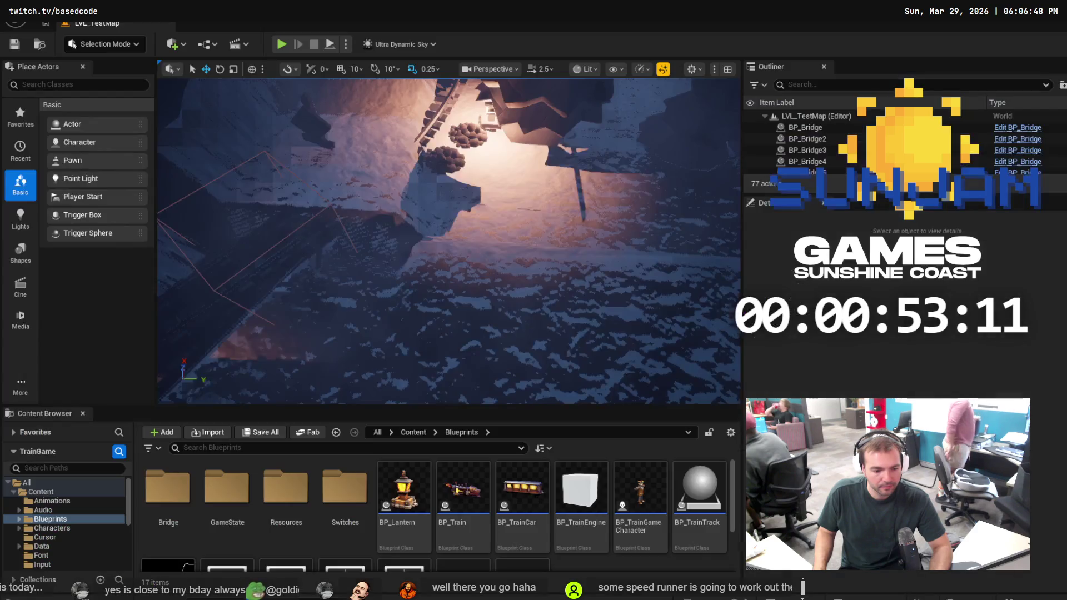
click(282, 45)
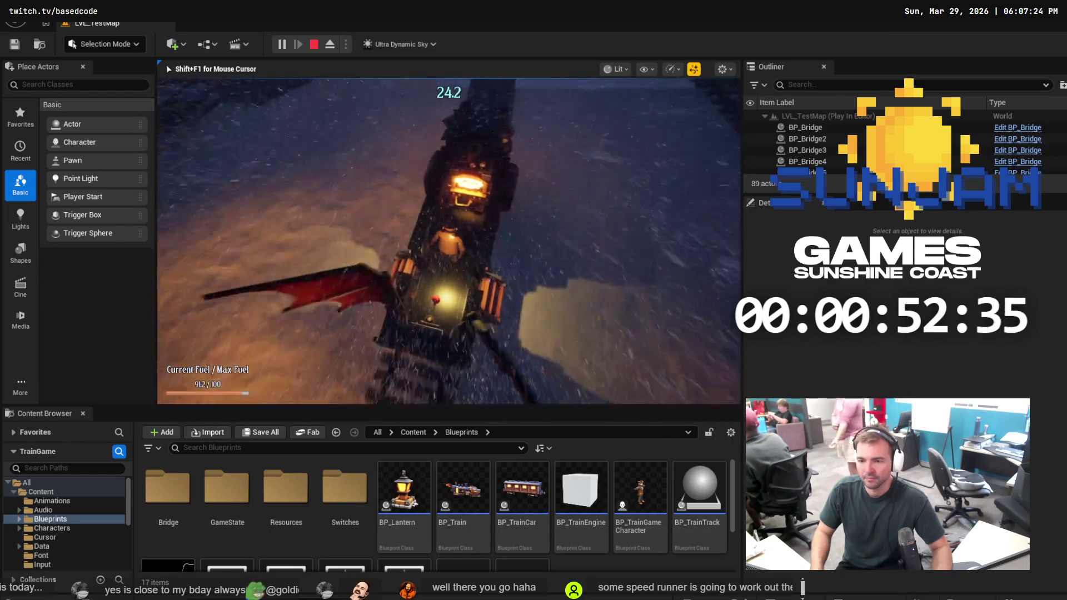
key(Escape)
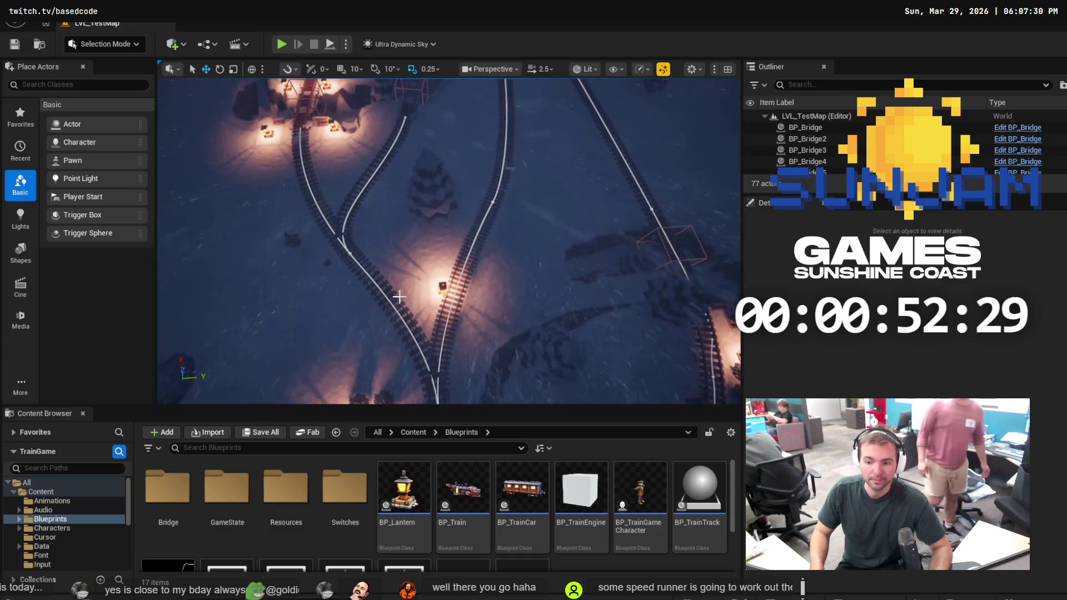
click(478, 289)
Move the lantern beside the track junction along Y to -1278
drag(478, 289, 417, 256)
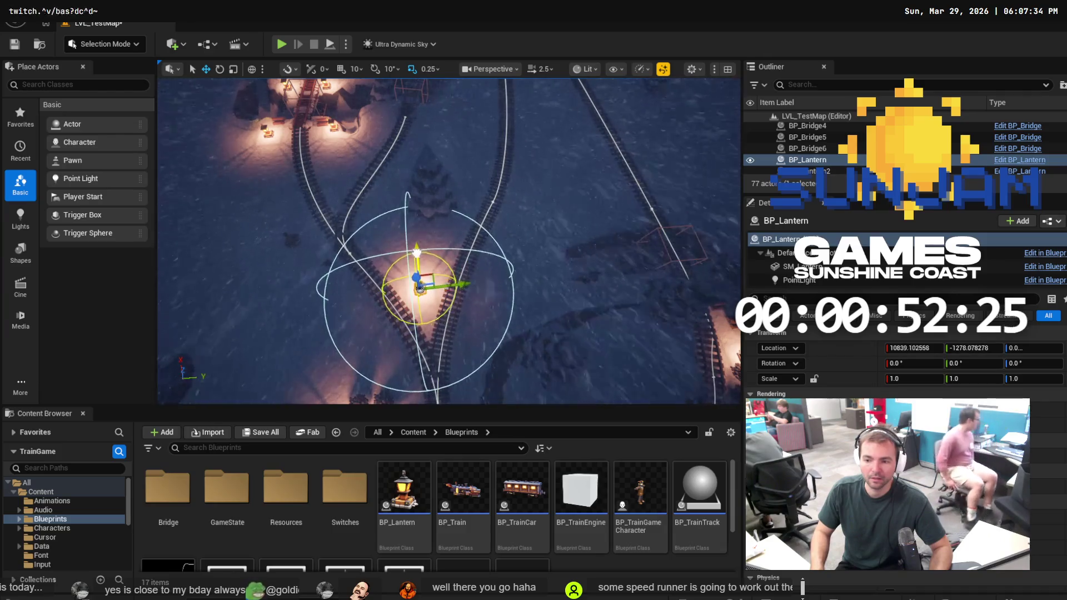
click(551, 133)
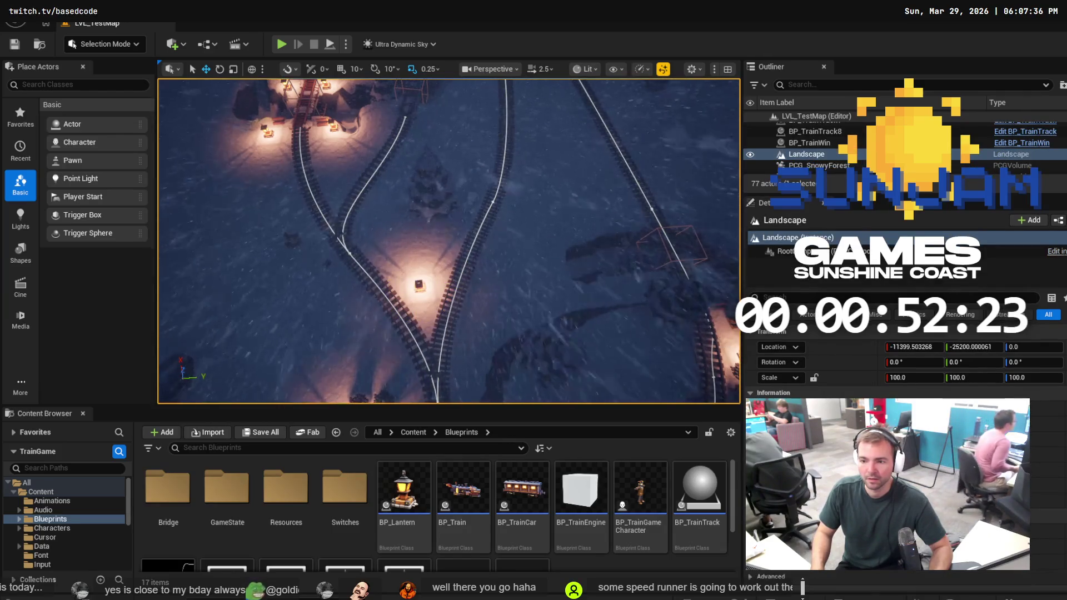
click(512, 150)
drag(411, 289, 444, 305)
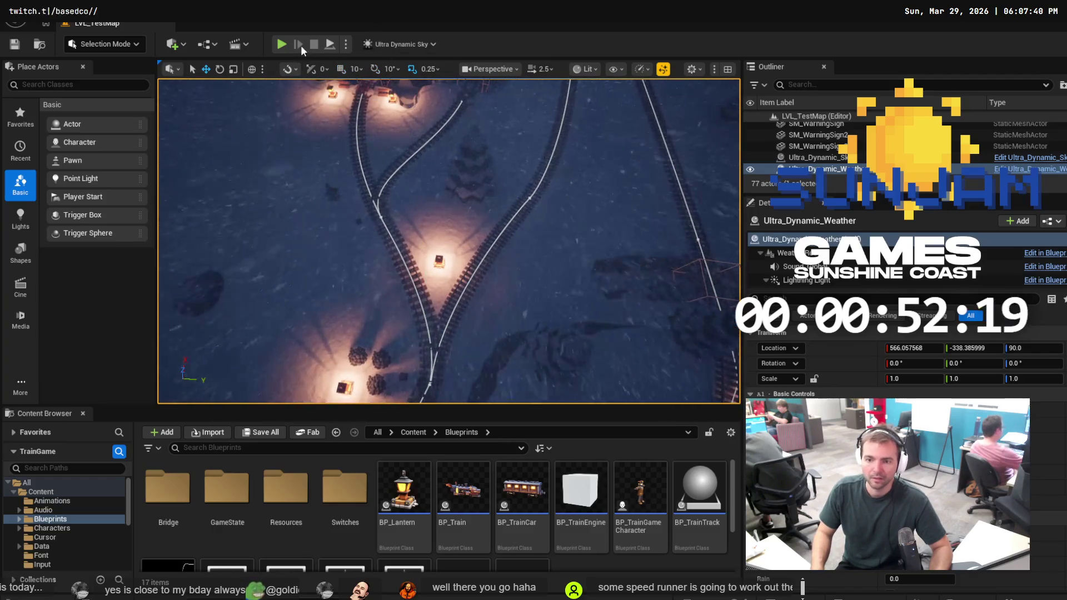
Play-test the level, stop it, and open the BP_Train Blueprint
click(280, 45)
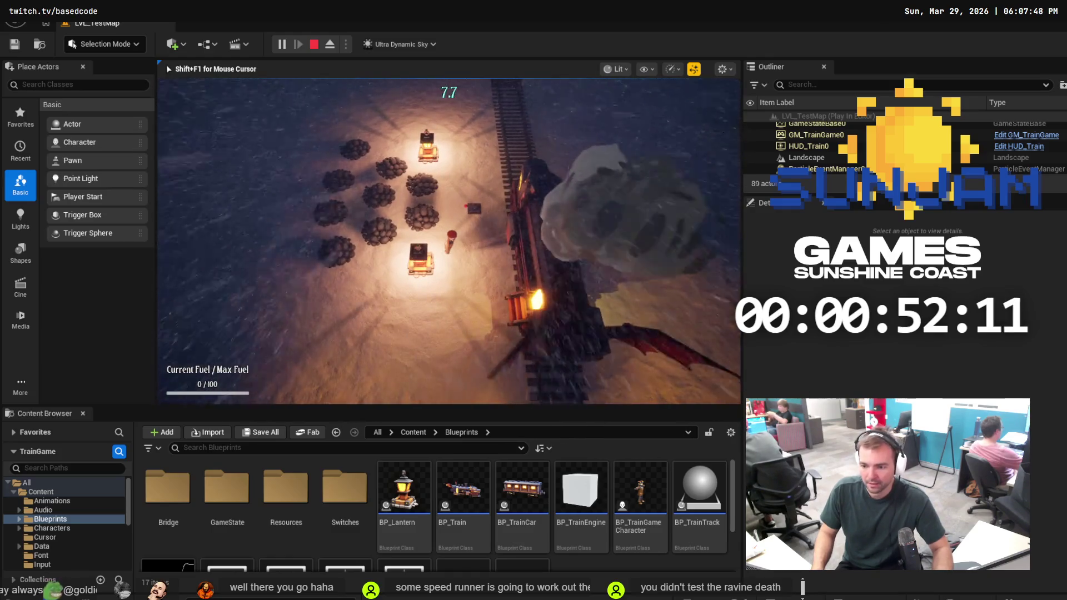
key(Escape)
double_click(478, 491)
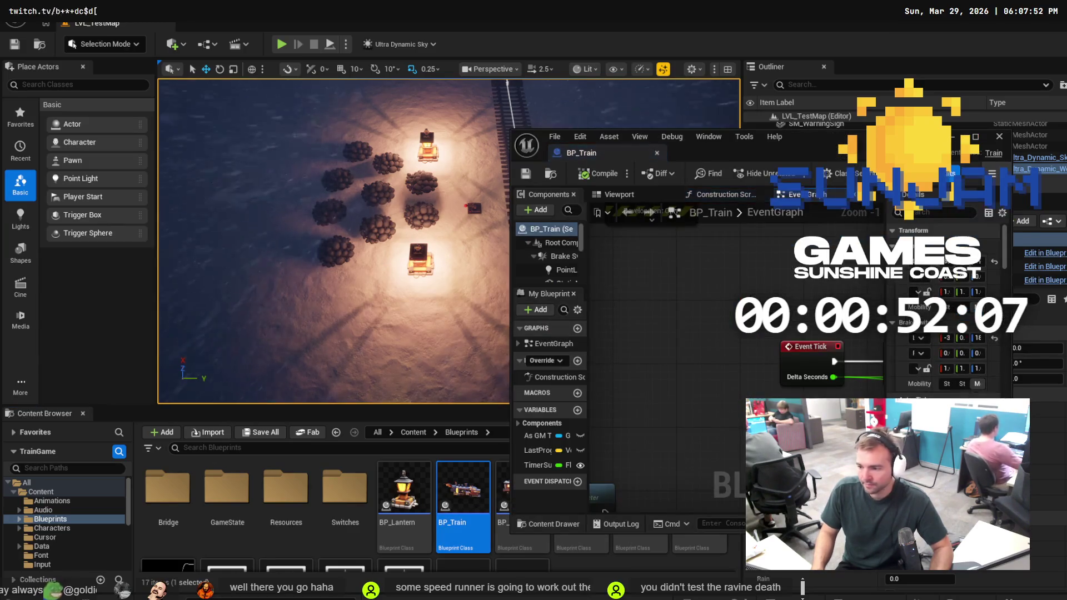
click(975, 136)
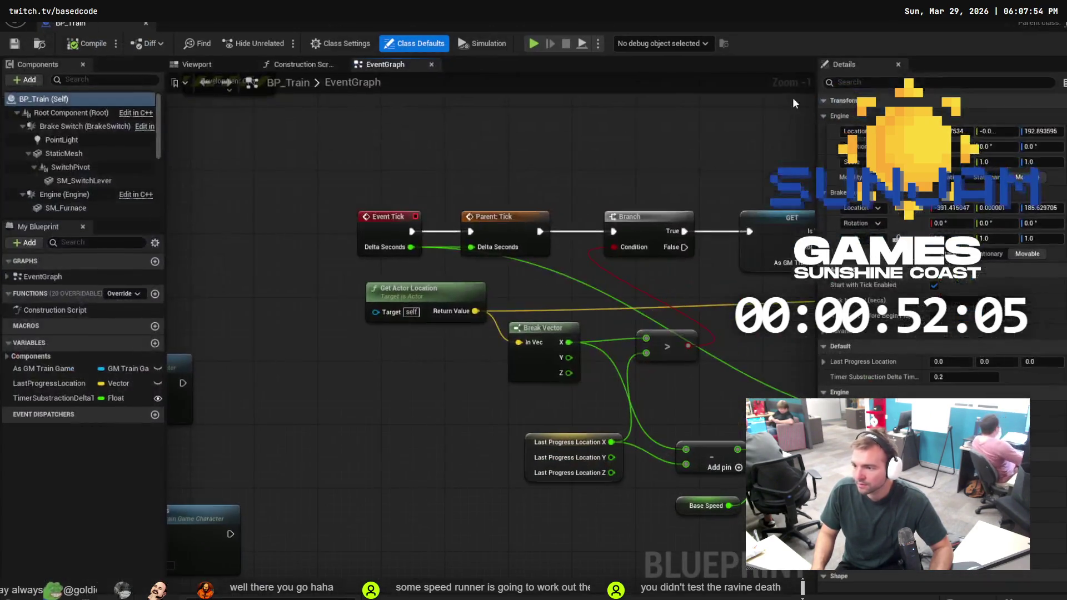
click(887, 85)
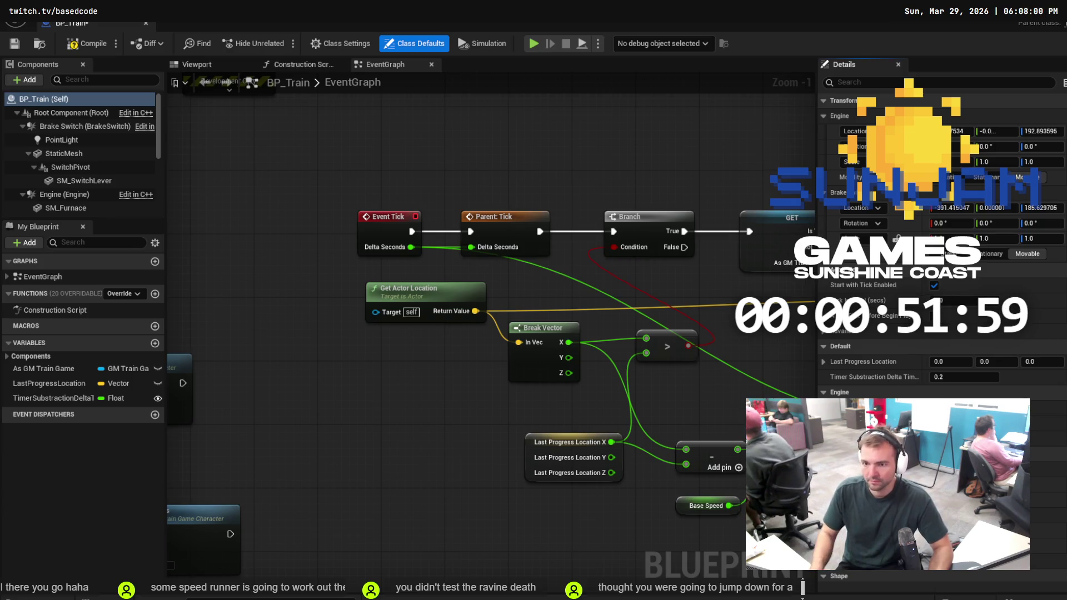
key(alt+Tab)
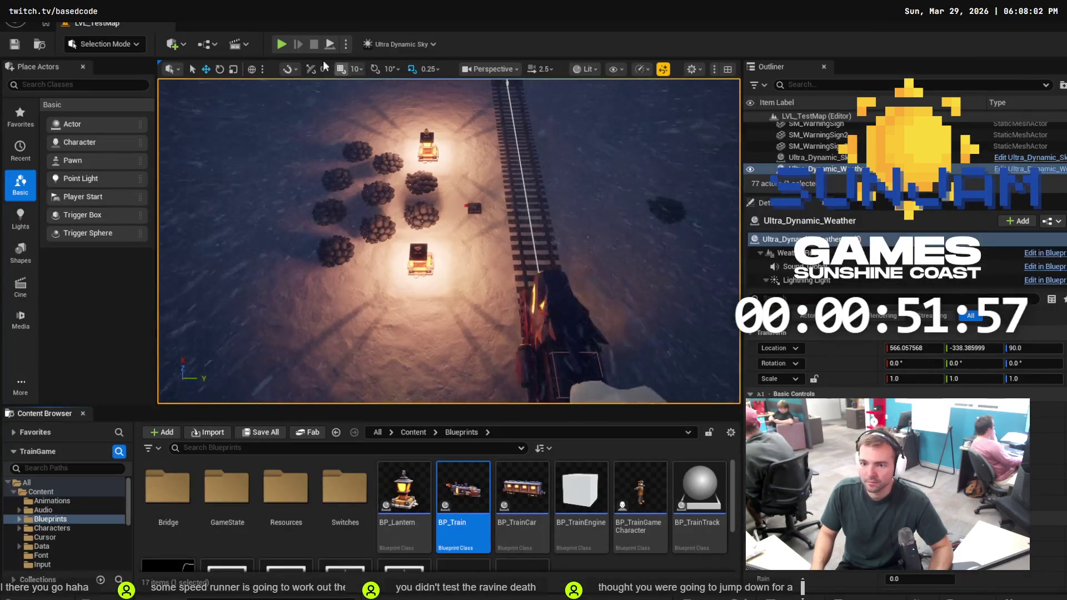
click(282, 45)
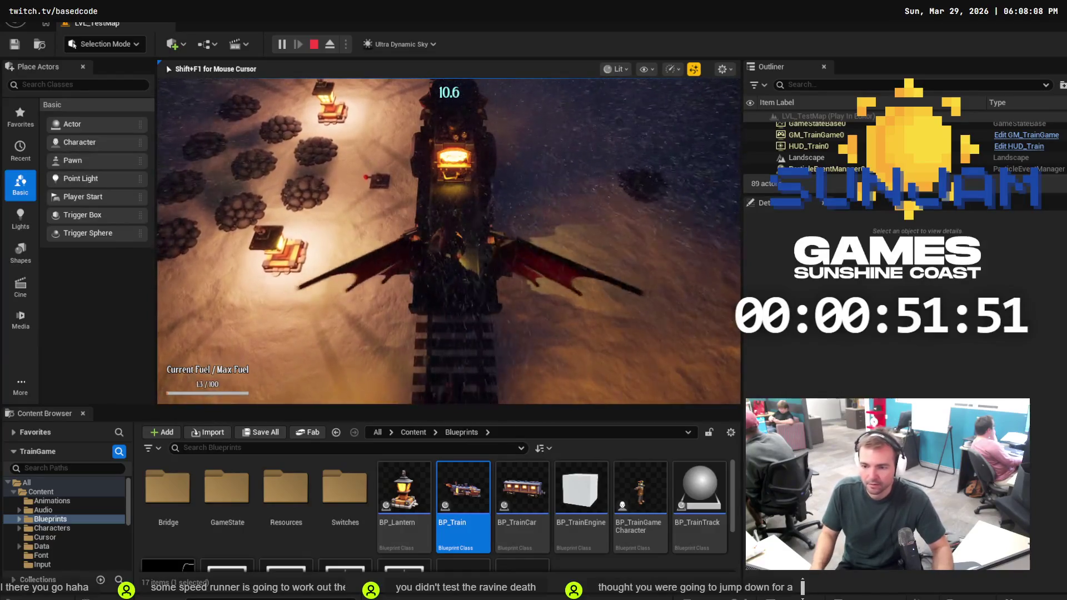
key(Escape)
double_click(463, 489)
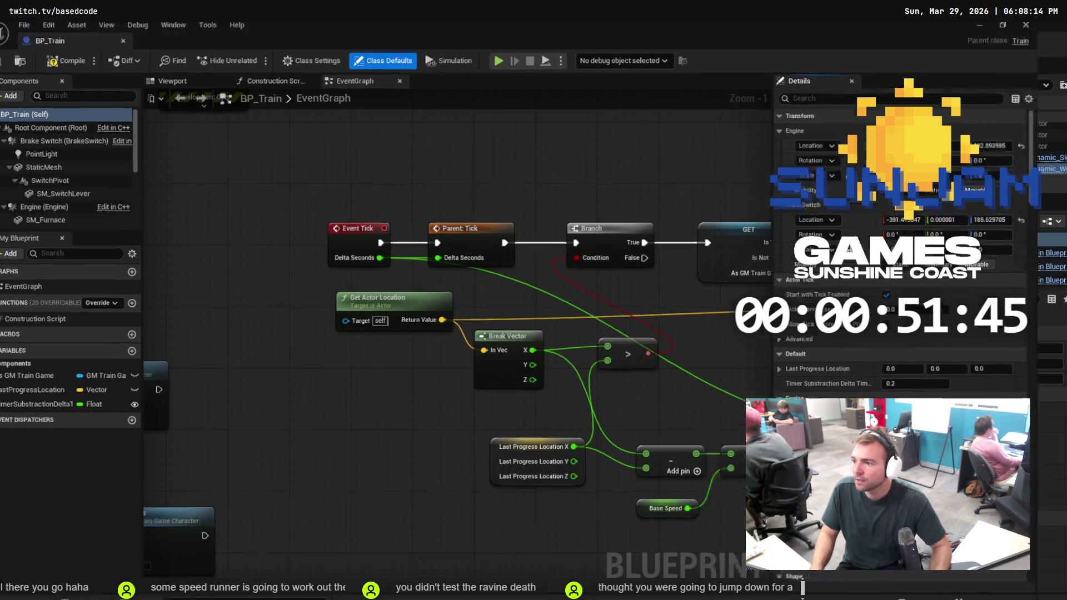
click(1003, 8)
click(281, 44)
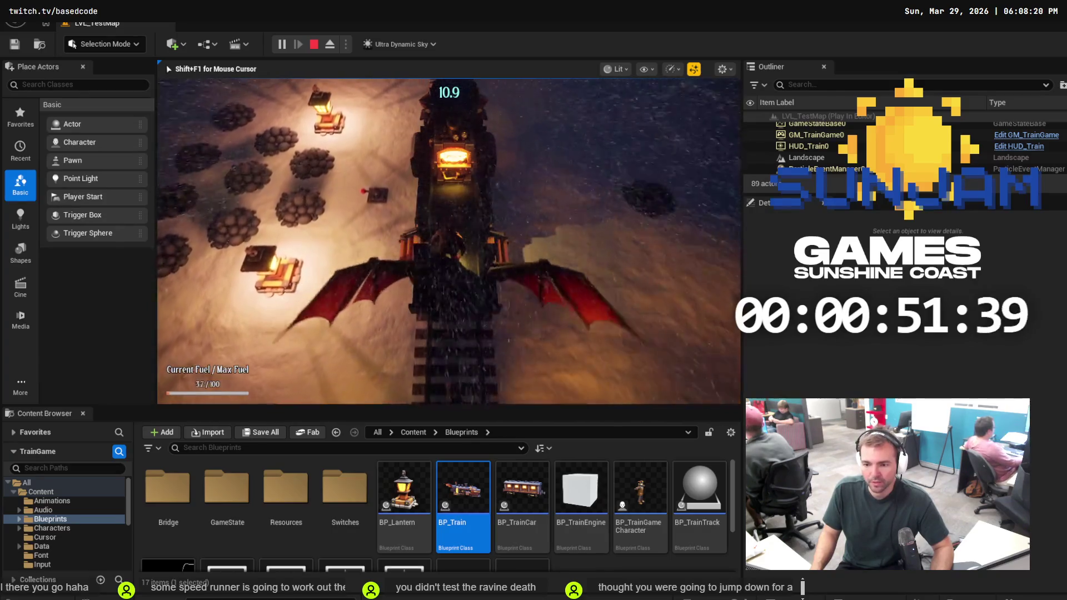
key(Escape)
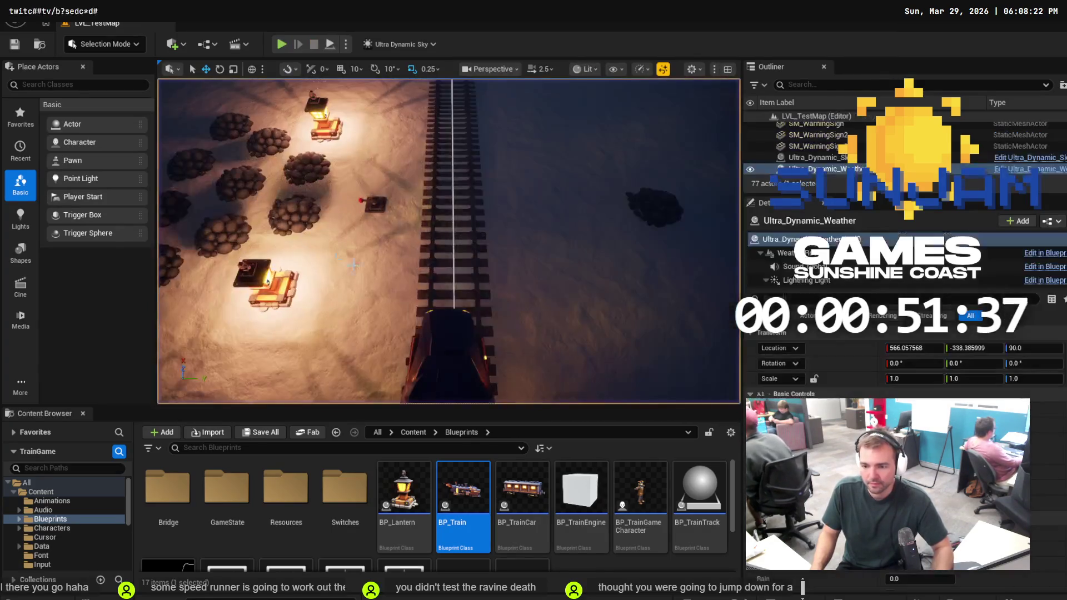
double_click(478, 503)
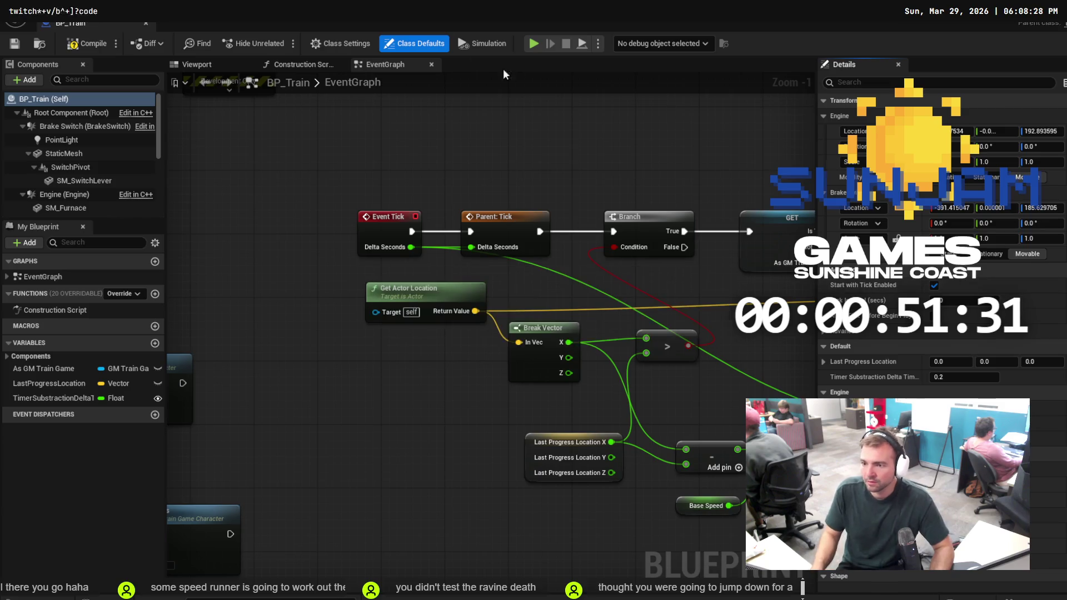
click(892, 24)
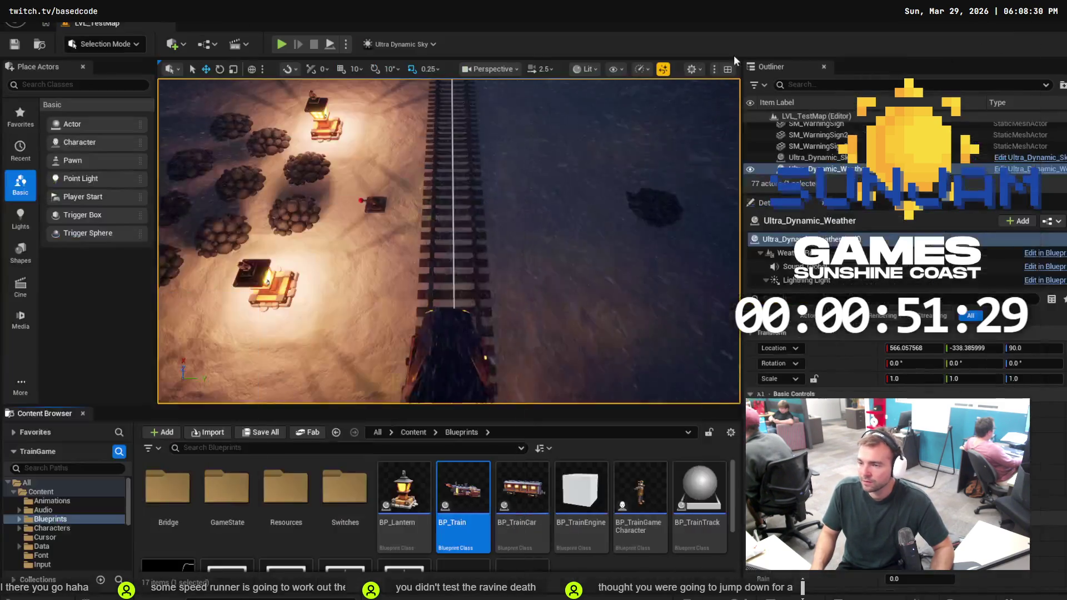
click(281, 44)
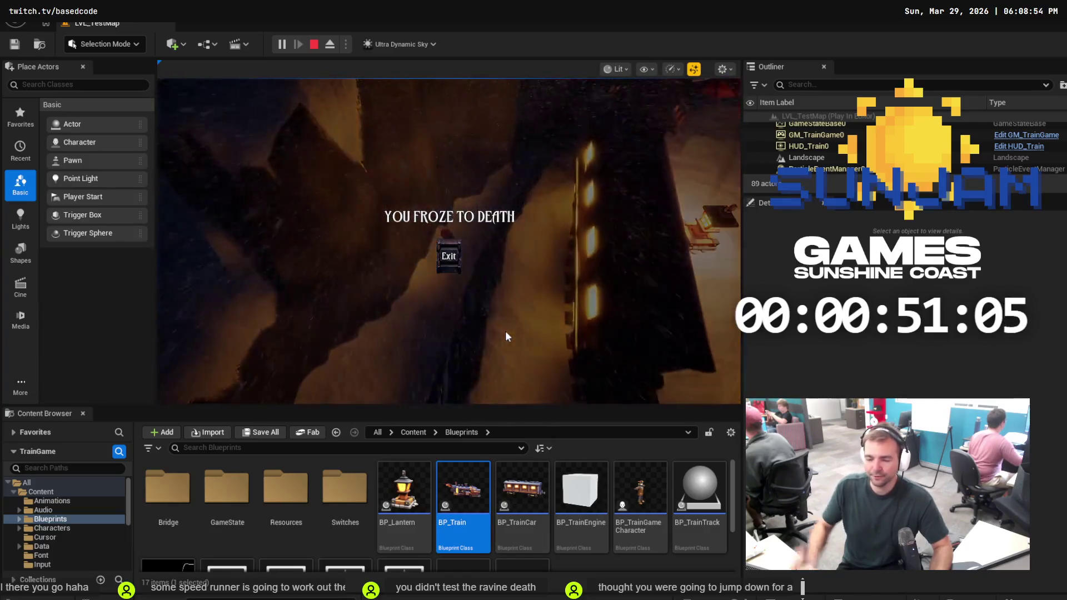
click(447, 258)
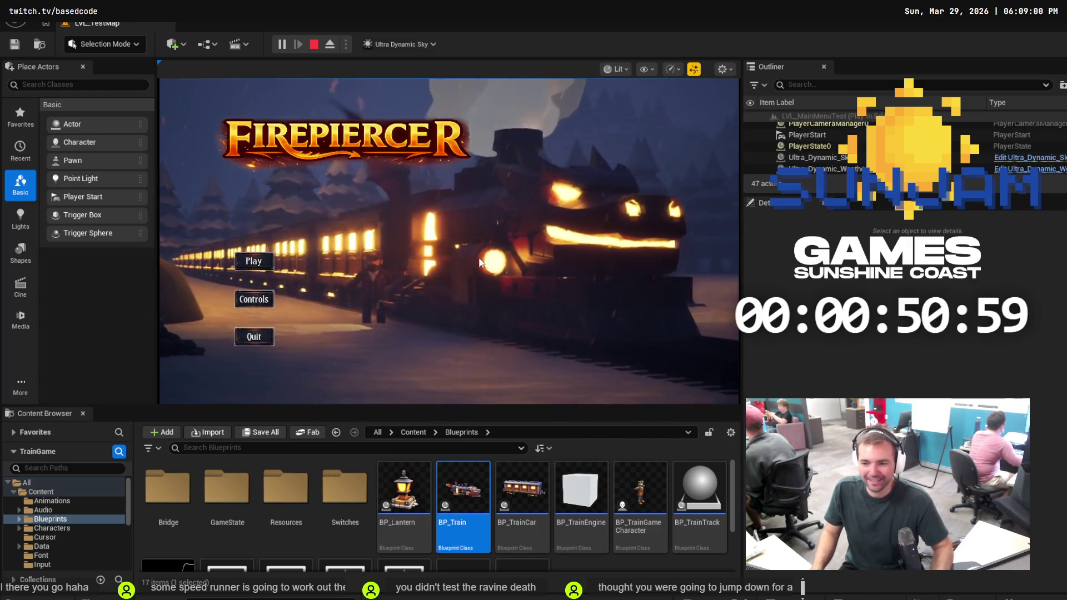
click(254, 261)
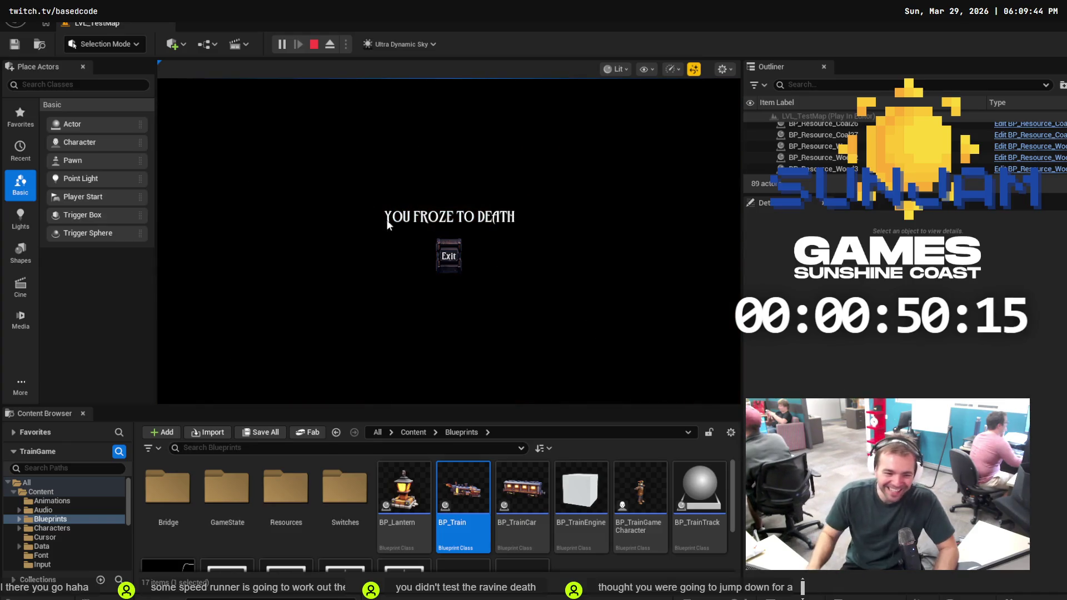
click(452, 258)
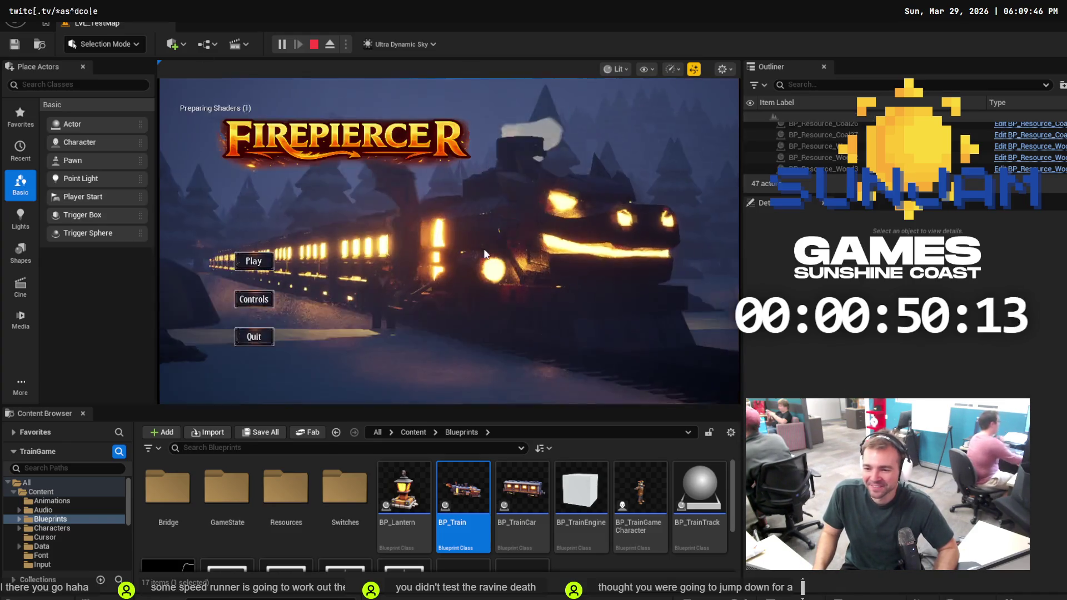
click(281, 334)
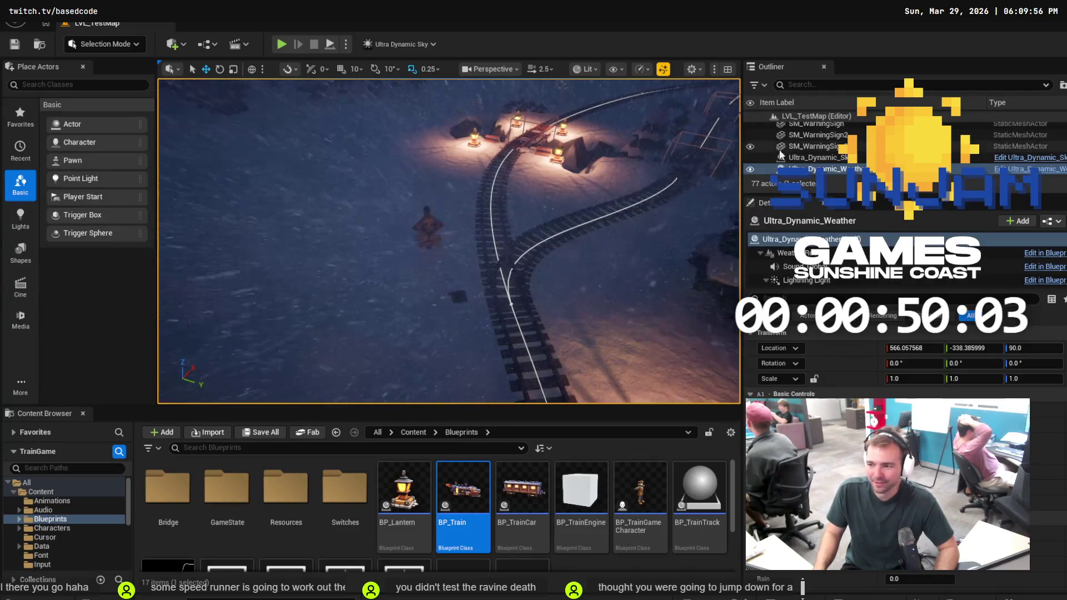
Duplicate the lantern near the houses, BP_Lantern7, into a new BP_Lantern12
click(834, 148)
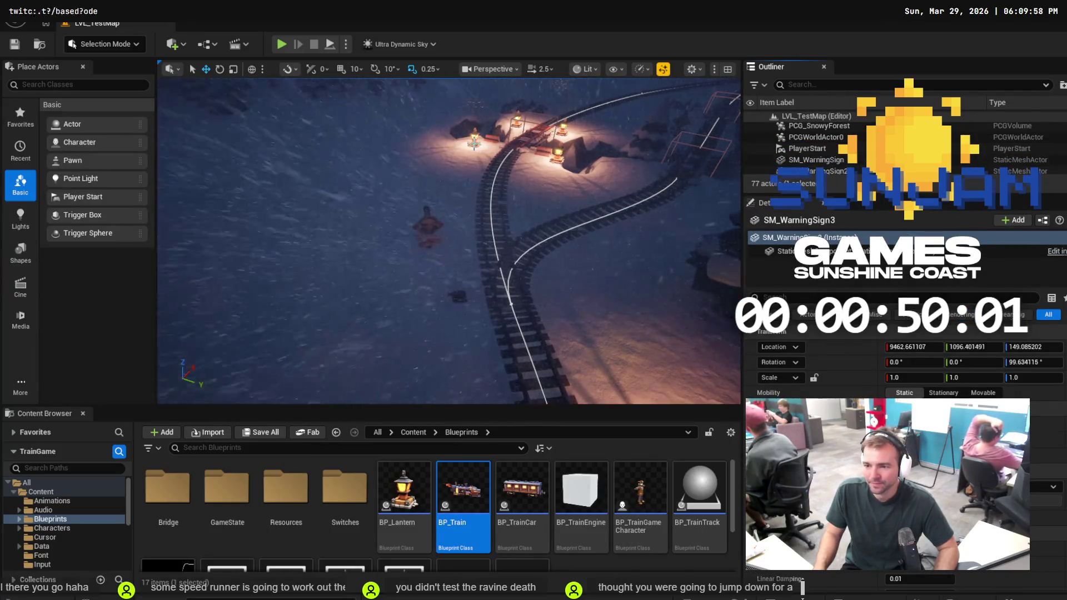
click(473, 140)
key(ctrl+d)
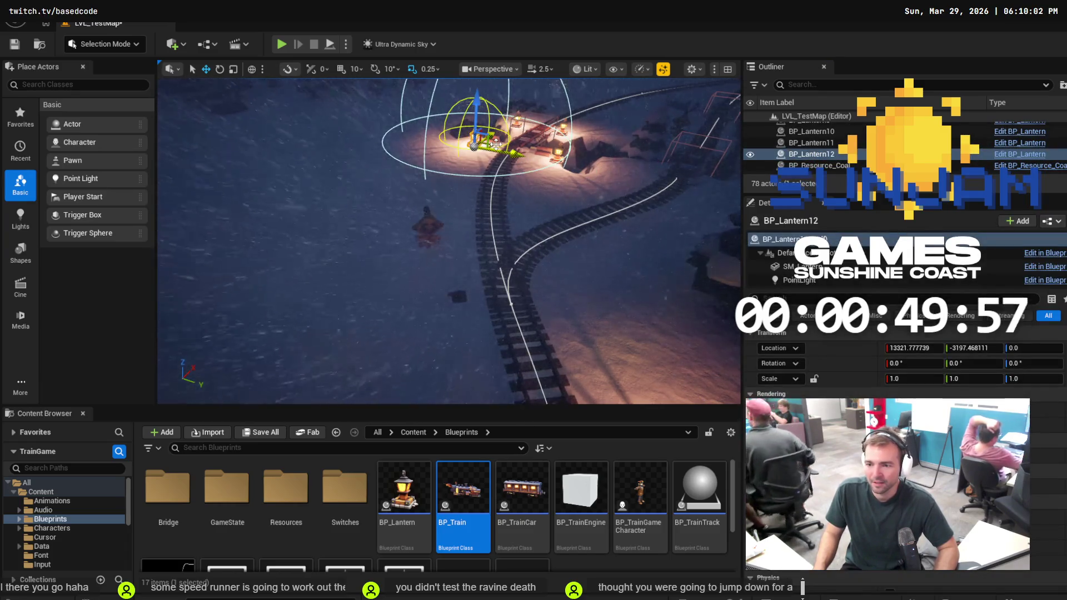